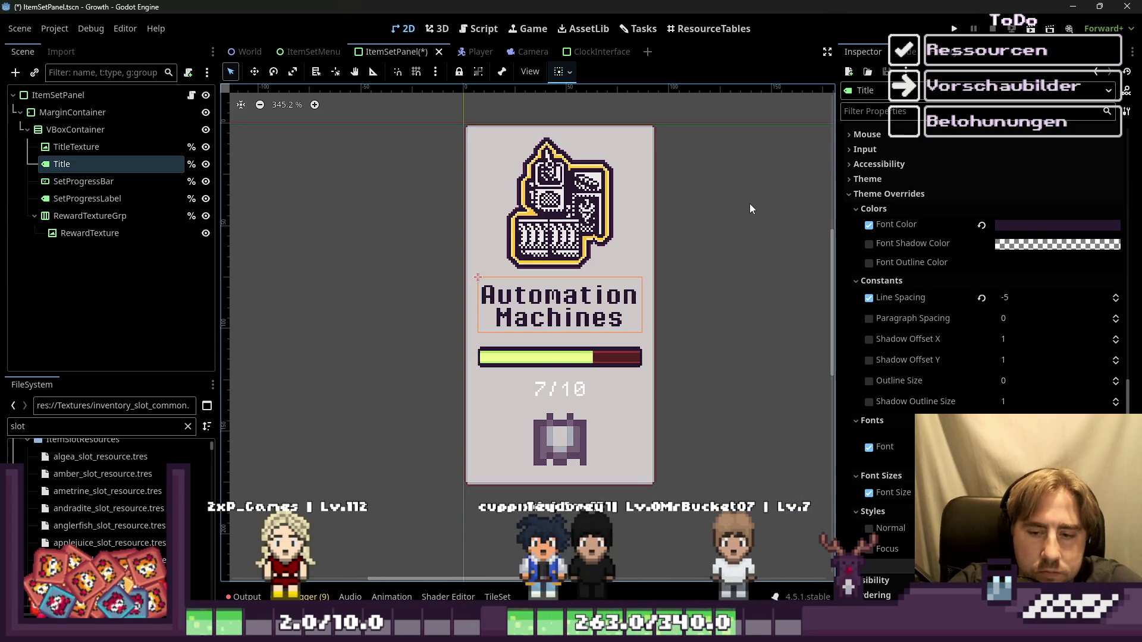
Save the ItemSetPanel scene with its 'Automation Machines' title at -5 line spacing
key("ctrl+s")
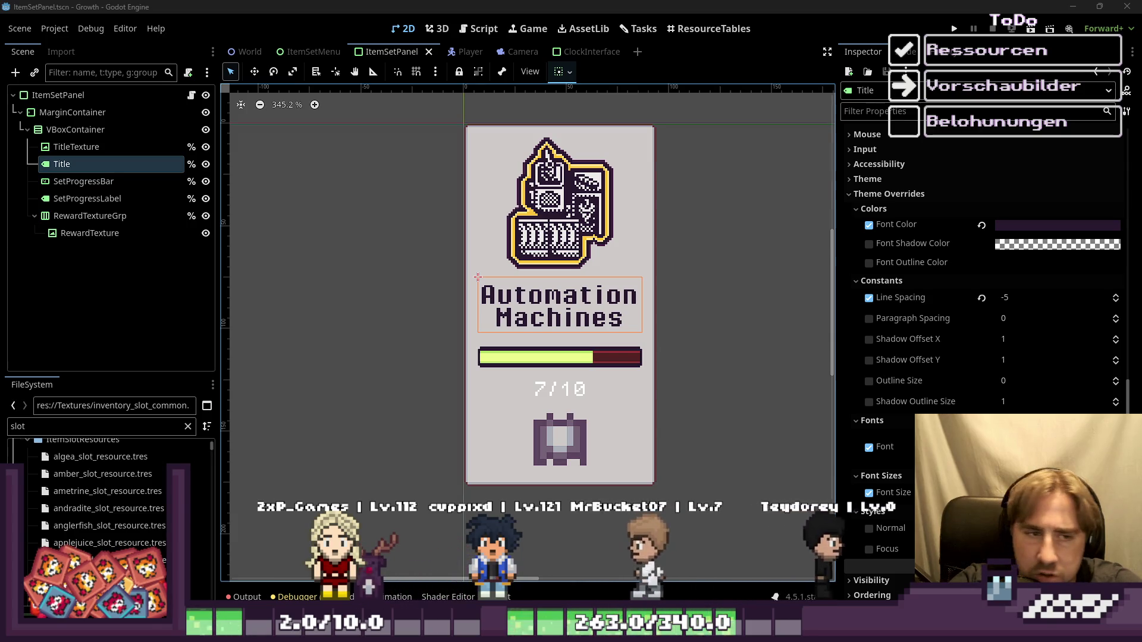
Deselect the Title label and inspect the TitleTexture image's properties
left_click(452, 161)
mouse_move(421, 145)
left_mouse_down()
mouse_move(675, 265)
mouse_move(761, 252)
left_mouse_up()
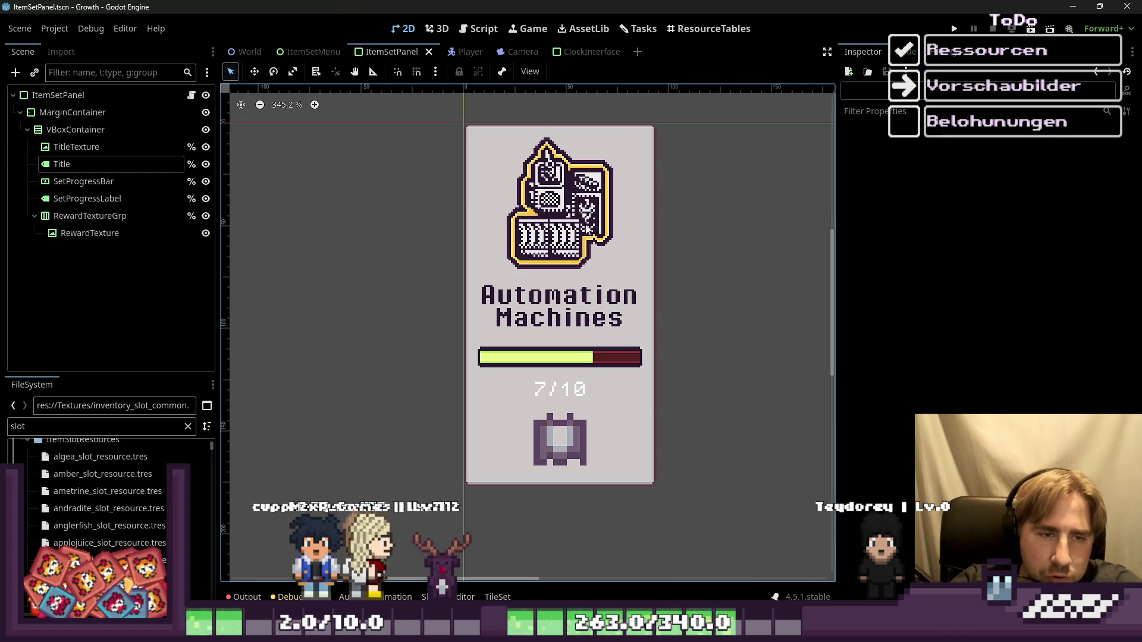
scroll(586, 225, "up", 1)
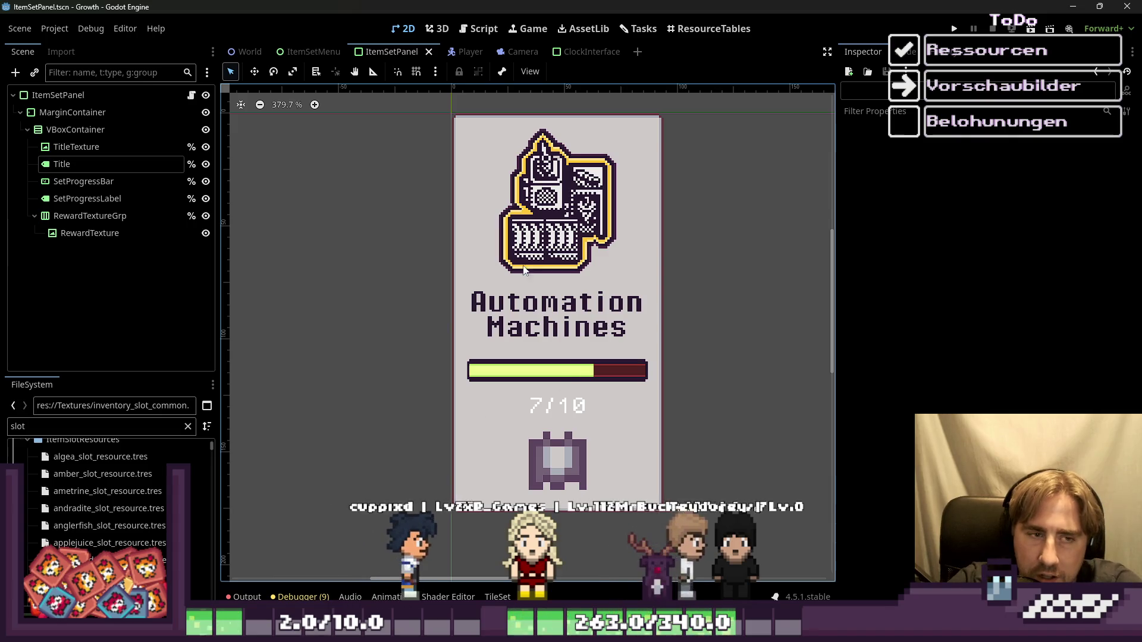
left_click(586, 269)
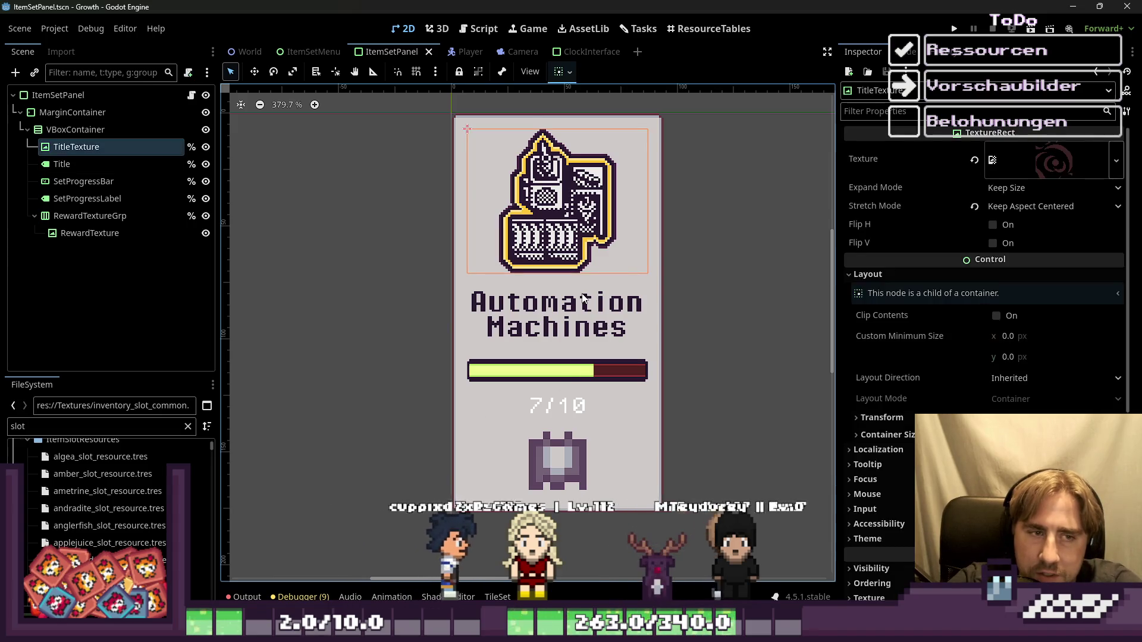
left_click(369, 280)
scroll(419, 340, "up", 1)
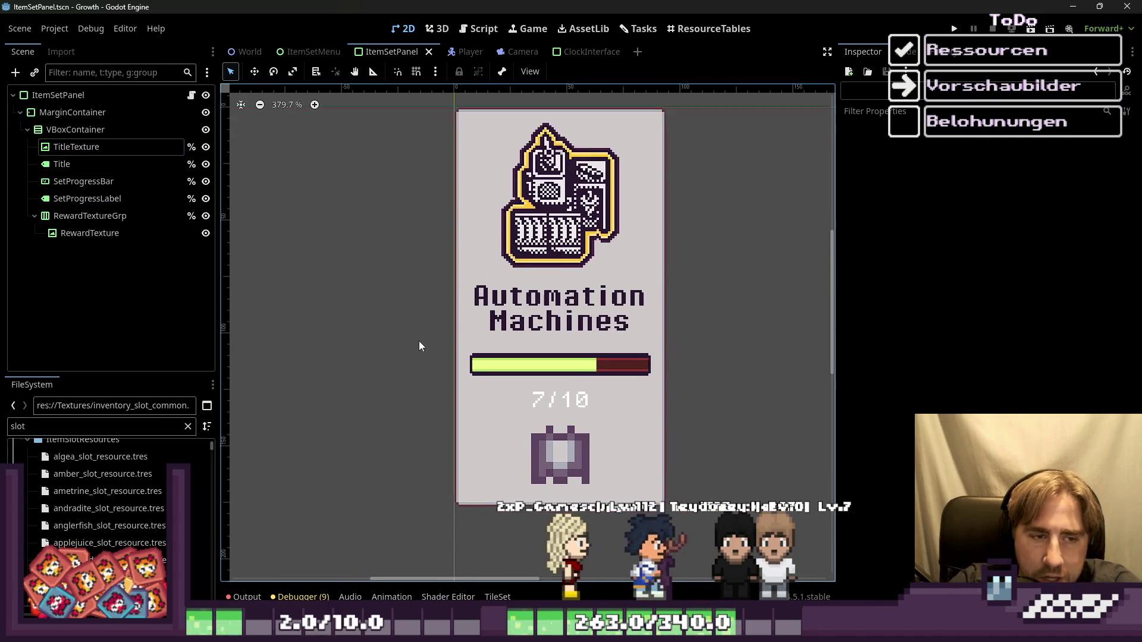
Inspect RewardTexture, SetProgressBar, SetProgressLabel and the VBoxContainer, then open ItemSetPanel.gd
left_click(594, 481)
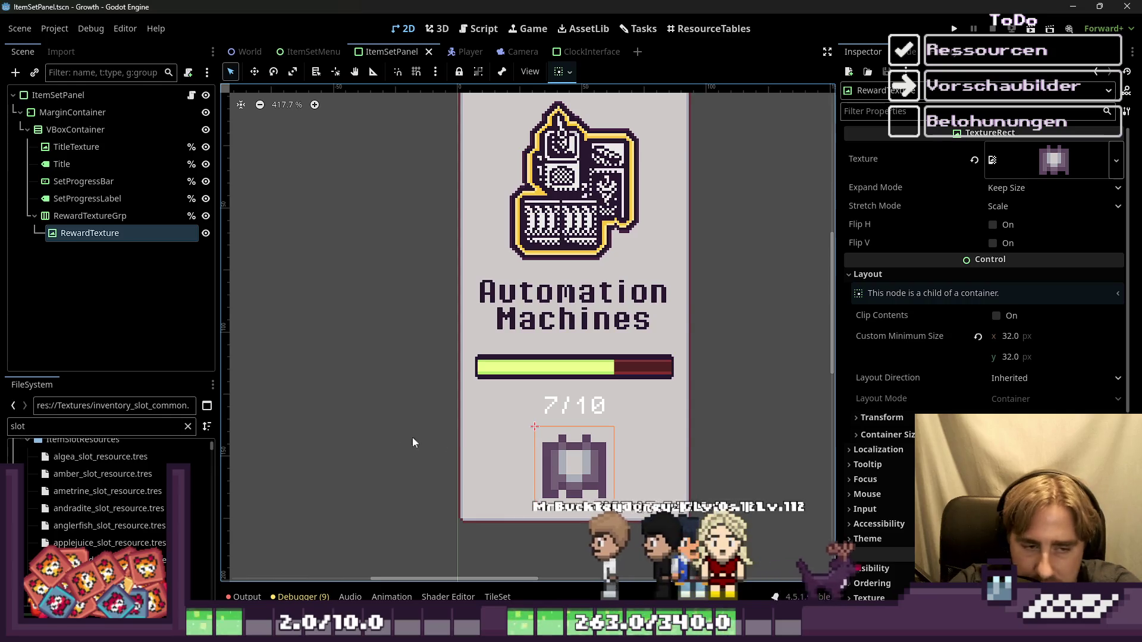
scroll(445, 414, "down", 1)
scroll(445, 414, "down", 1)
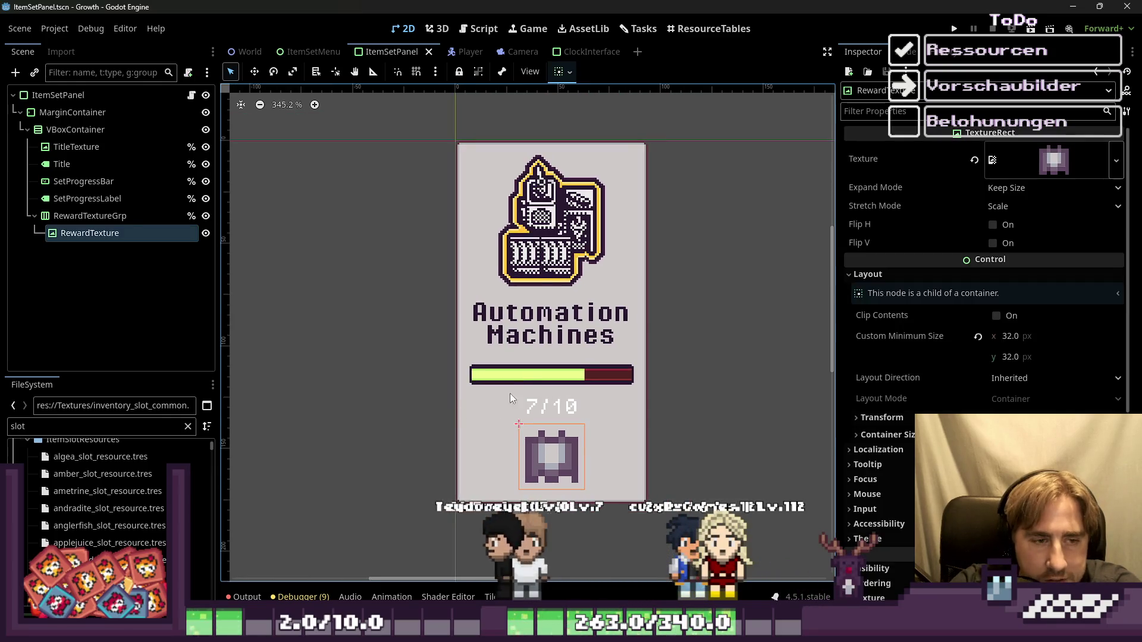
left_click(511, 383)
left_click(533, 408)
left_click(537, 394)
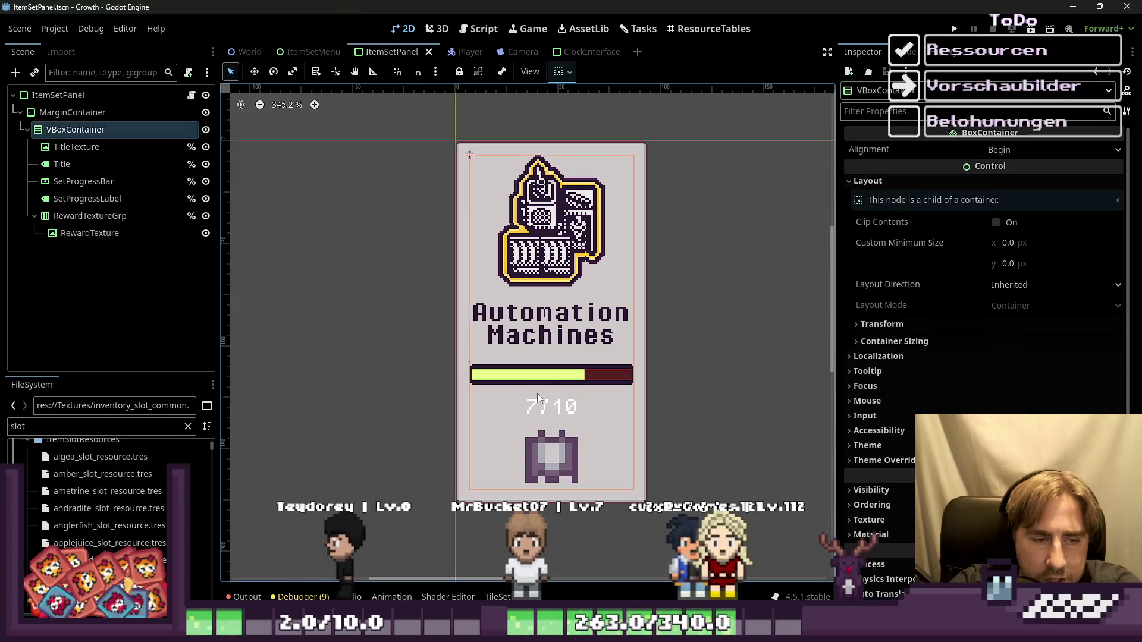
left_click(528, 408)
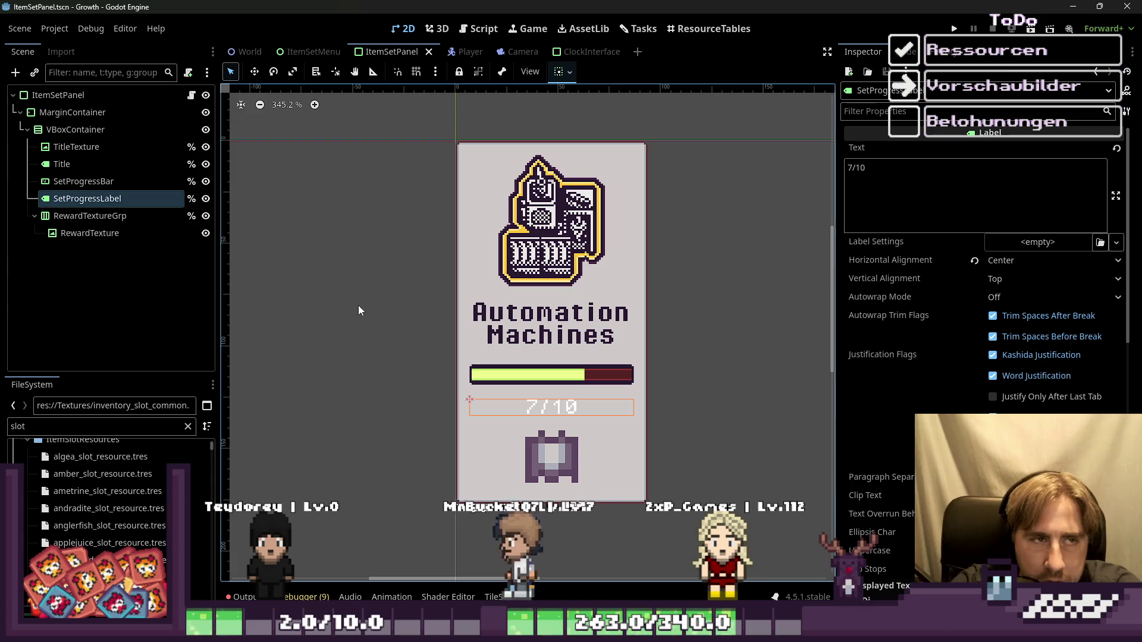
left_click(479, 29)
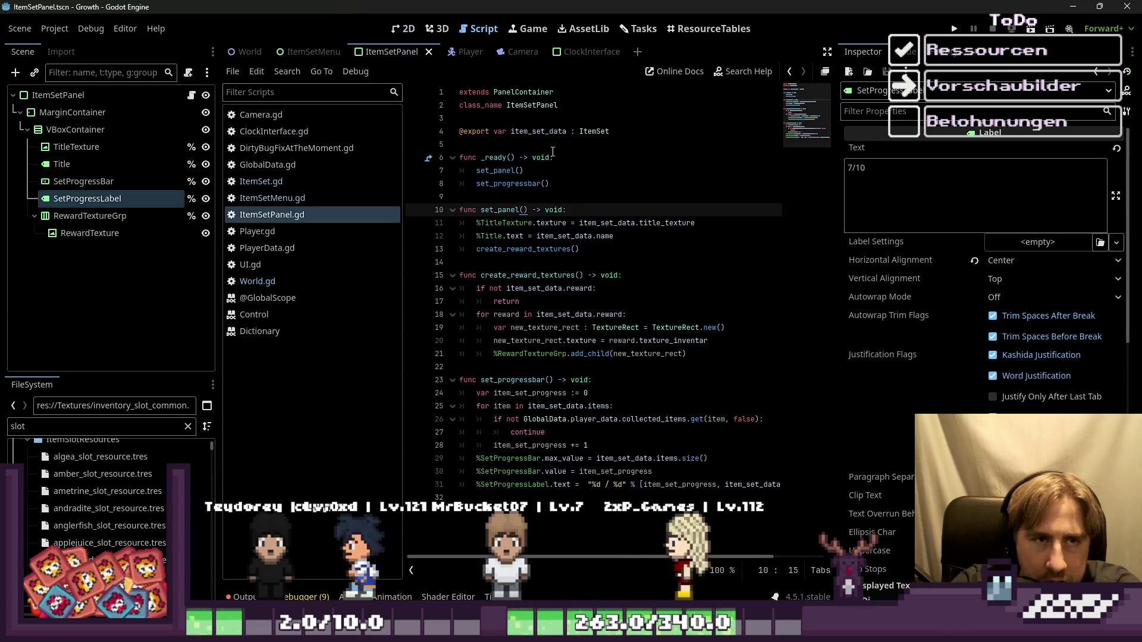
Review create_reward_textures and the progress-counting lines in set_progressbar
left_click(541, 276)
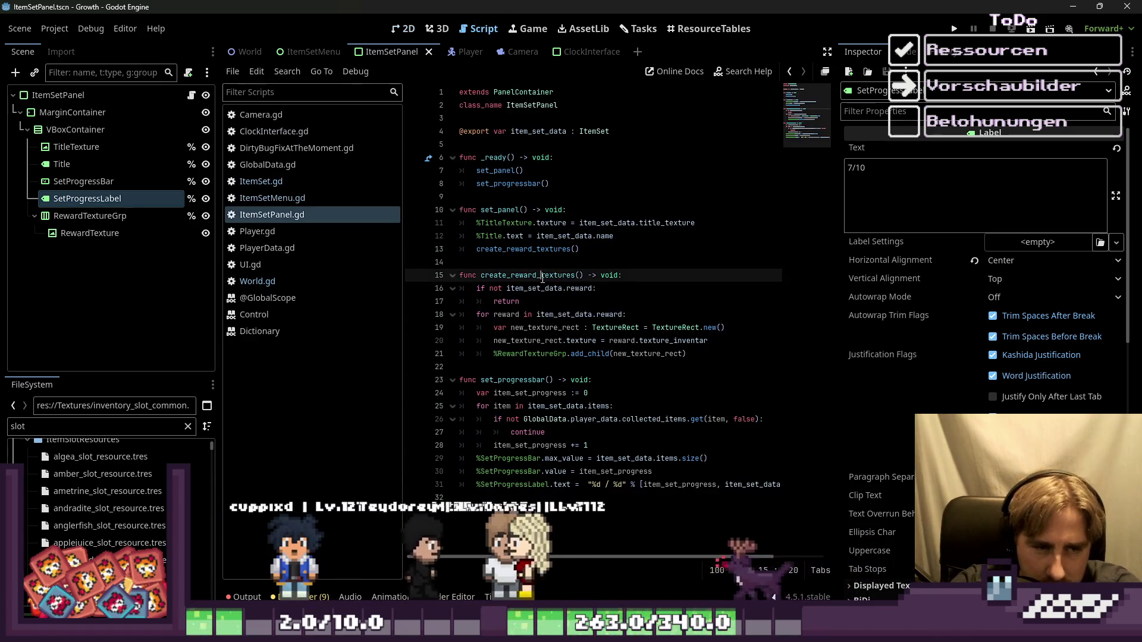
left_click(538, 379)
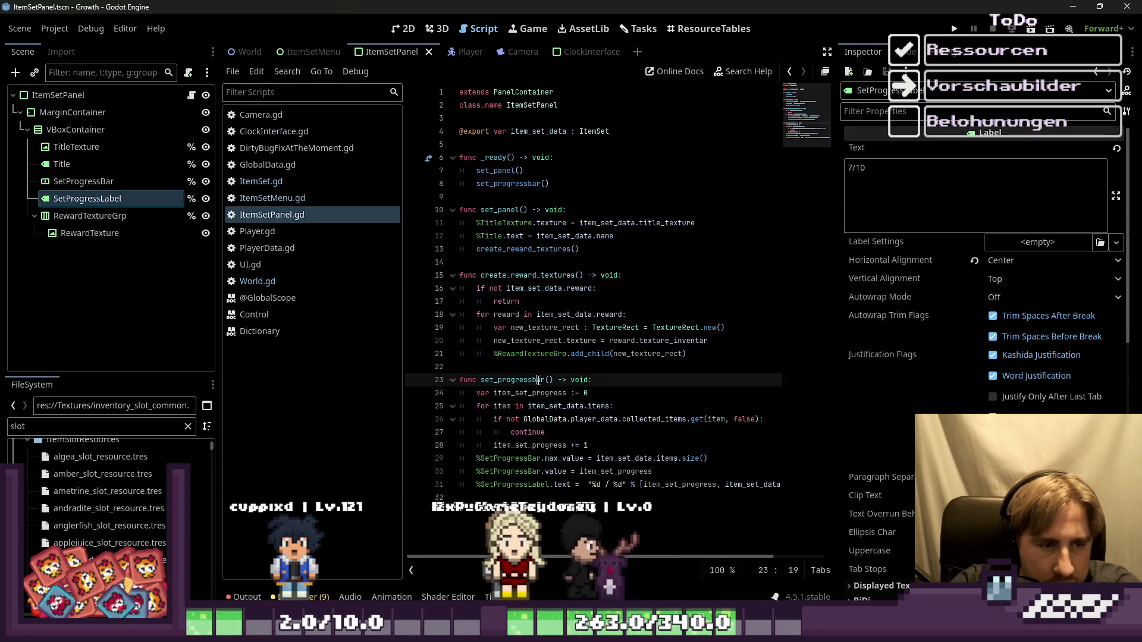
double_click(538, 380)
mouse_move(467, 406)
left_mouse_down()
mouse_move(691, 479)
mouse_move(565, 393)
mouse_move(541, 393)
left_mouse_up()
left_click(692, 479)
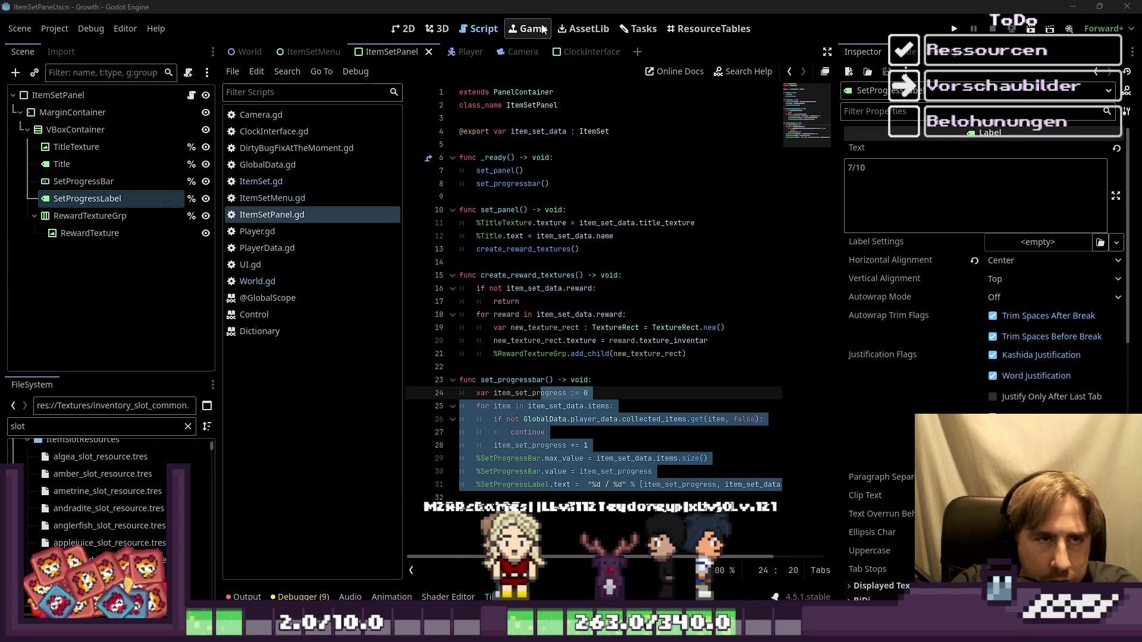
Recheck the progress bar and reward image in 2D, then switch to the World scene
key("ctrl+F1")
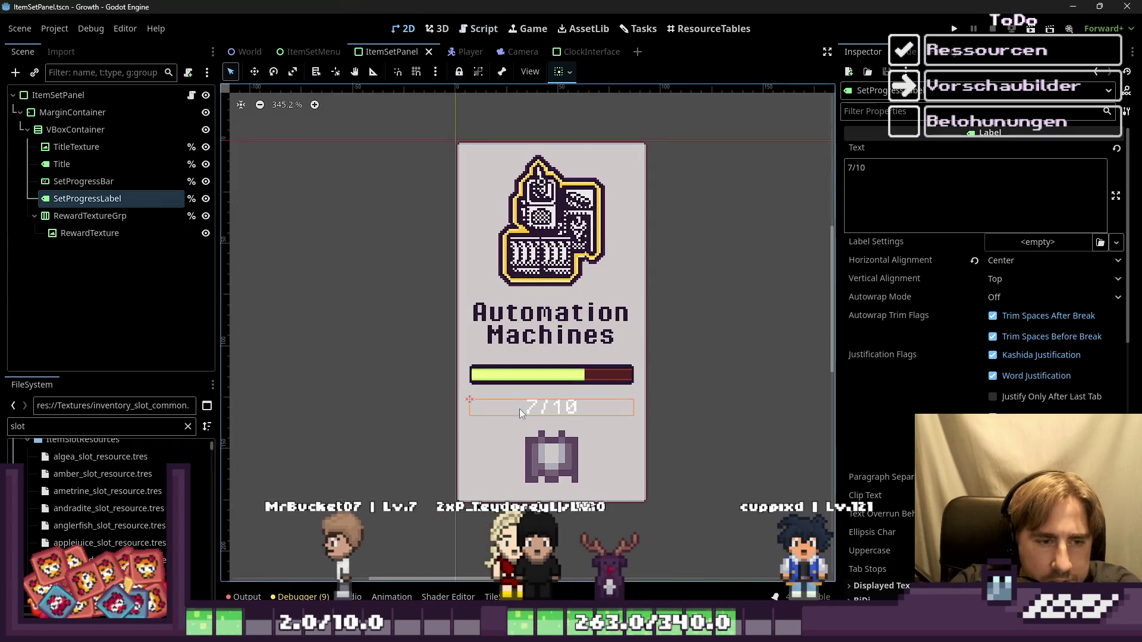
left_click(538, 385)
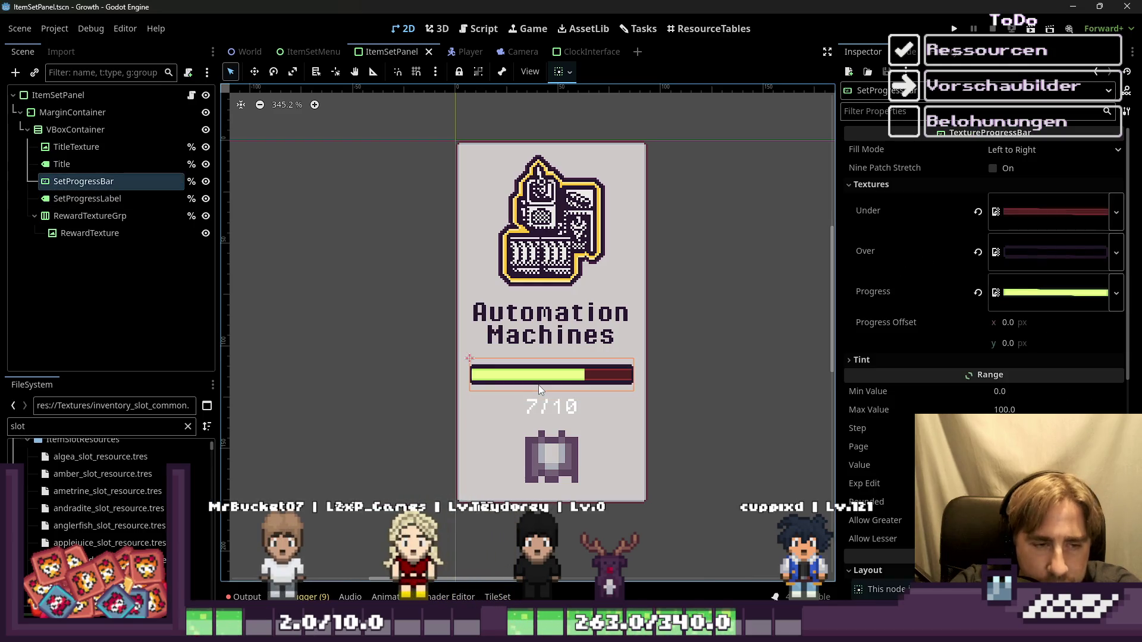
left_click(559, 433)
scroll(444, 277, "down", 1)
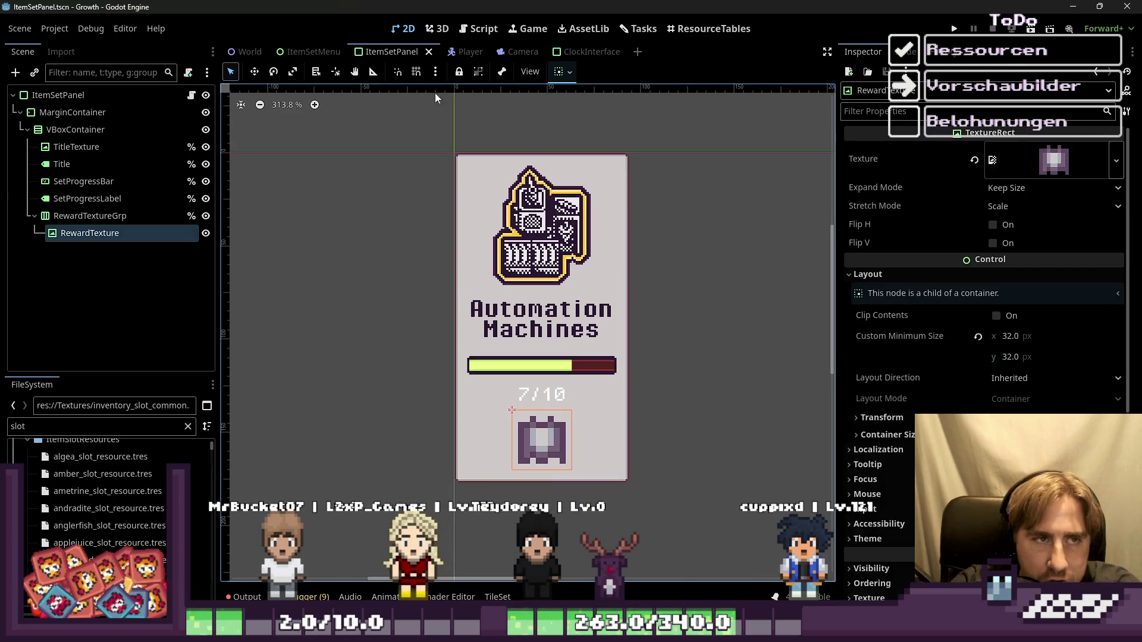
left_click(479, 28)
left_click(405, 29)
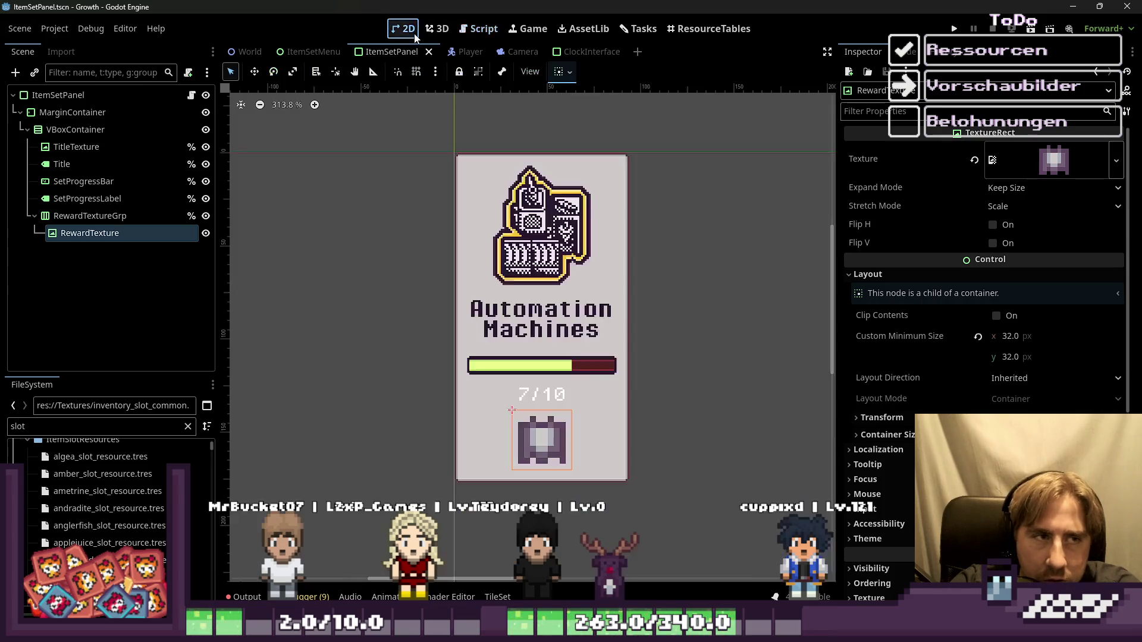
scroll(548, 262, "down", 3)
left_click(424, 31)
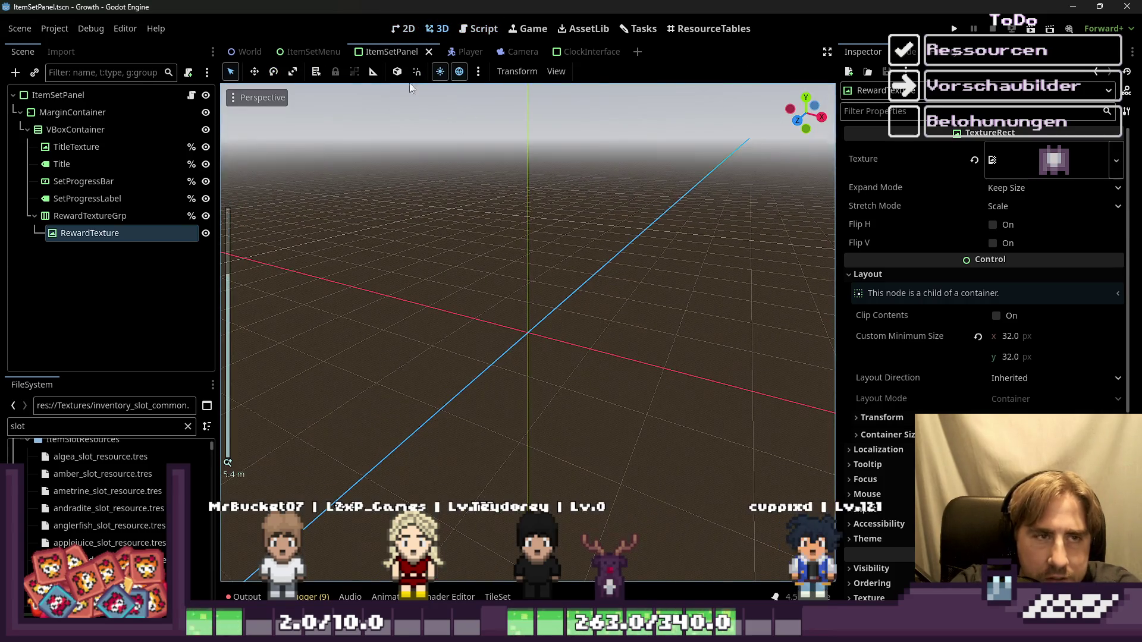
left_click(244, 52)
Zoom out to about 62%, select ItemSetMenu and drag the Collections menu within the world
scroll(479, 294, "down", 5)
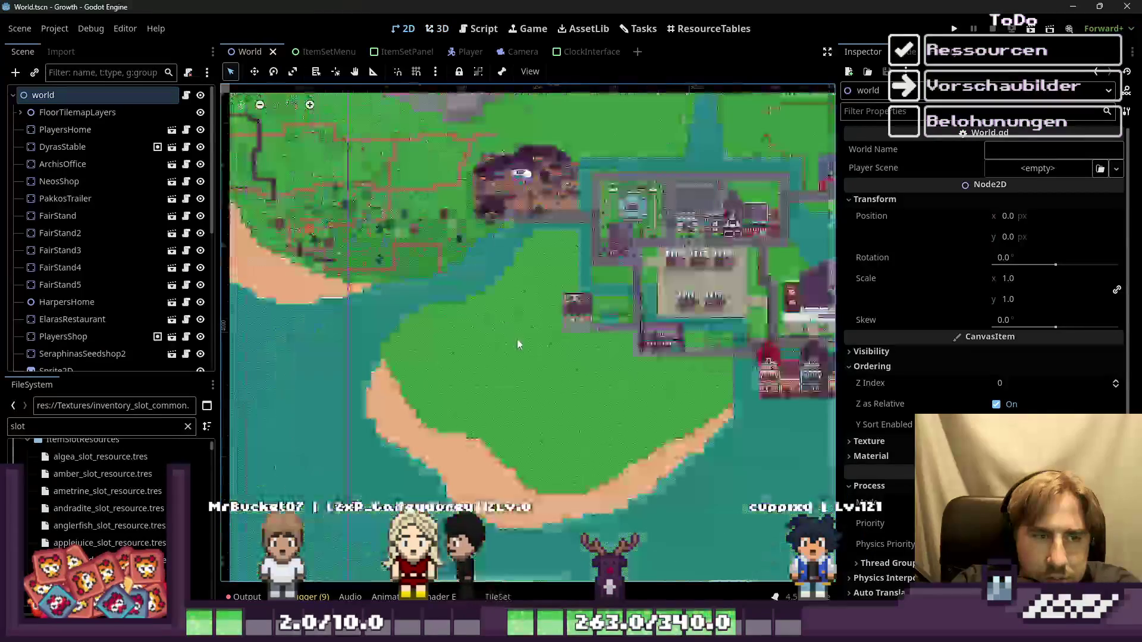
scroll(403, 177, "up", 6)
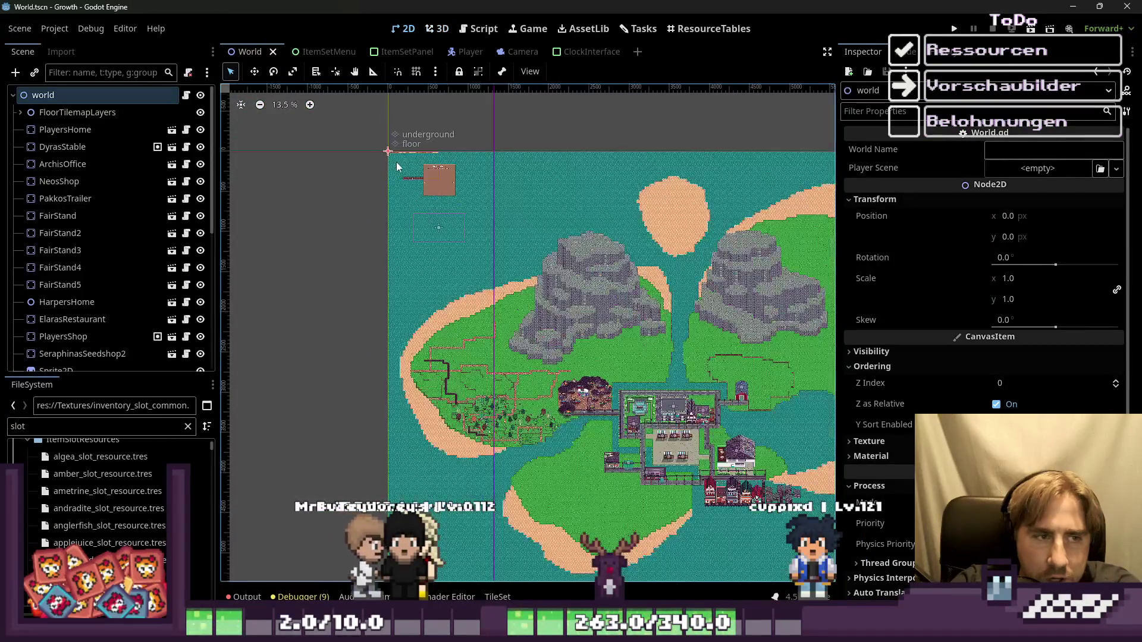
scroll(693, 413, "down", 2)
scroll(561, 264, "up", 3)
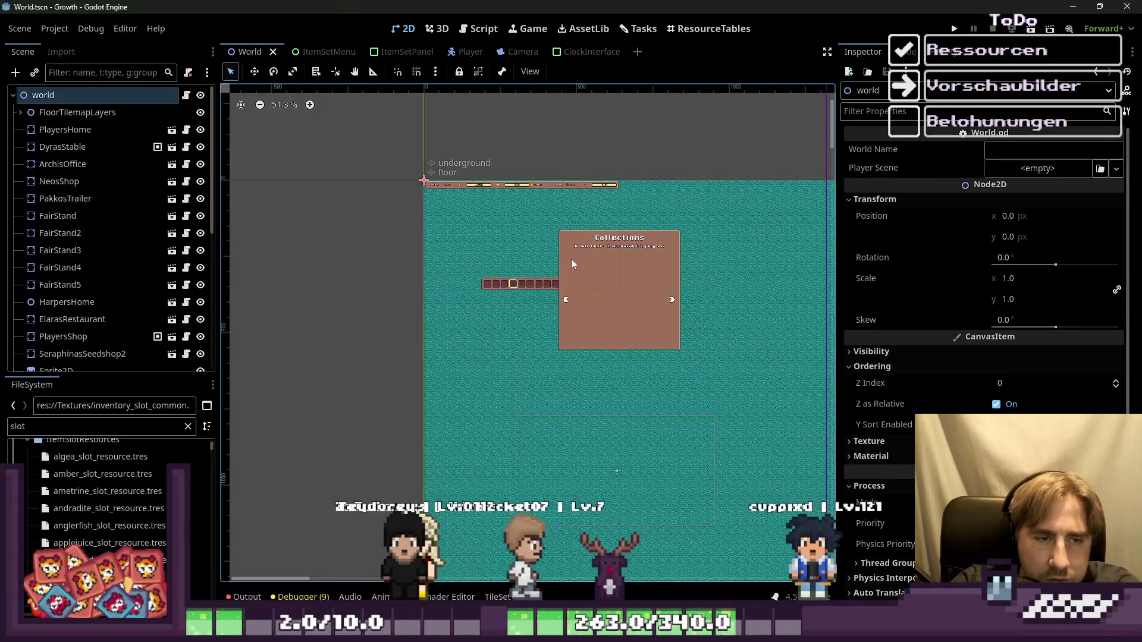
left_click(581, 243)
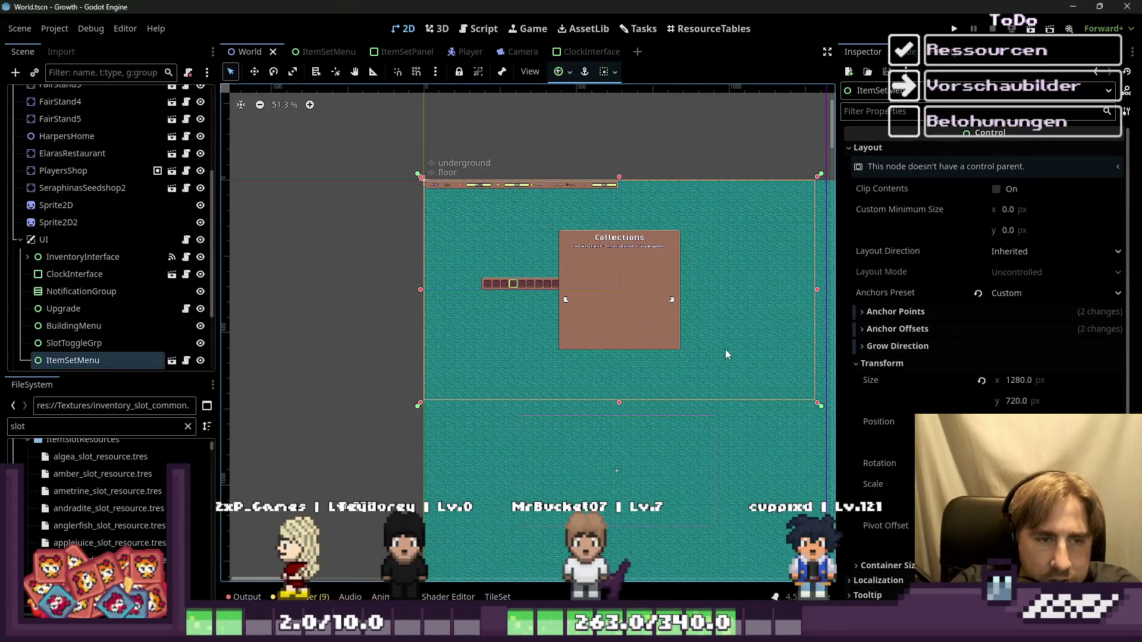
mouse_move(655, 313)
left_mouse_down()
mouse_move(583, 296)
mouse_move(545, 262)
mouse_move(610, 401)
left_mouse_up()
scroll(638, 255, "up", 10)
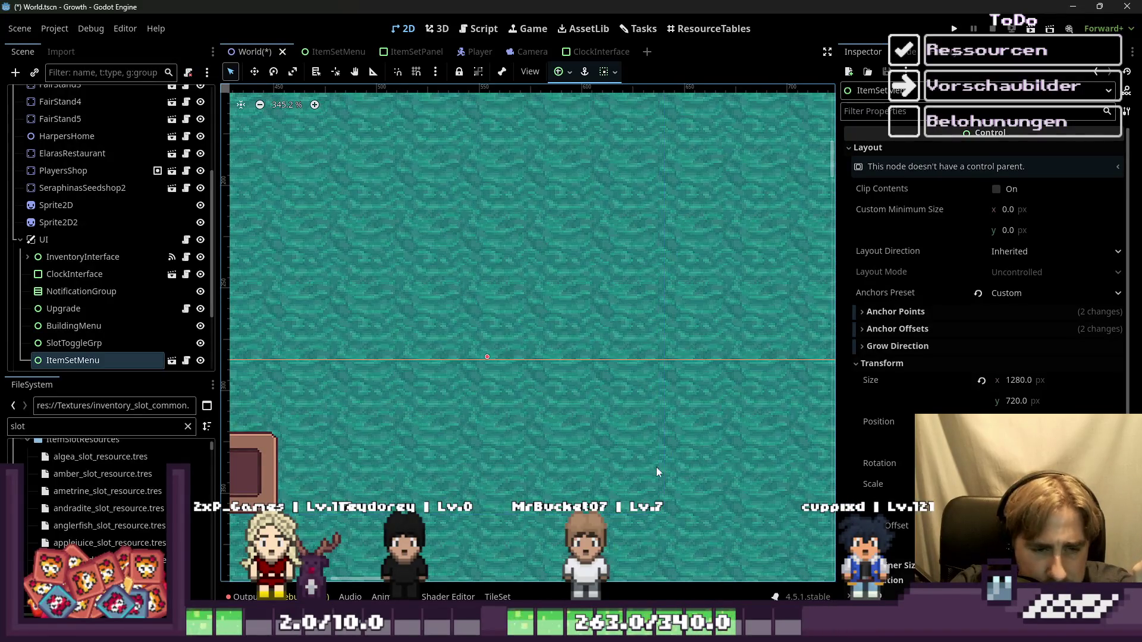
scroll(665, 337, "up", 10)
scroll(659, 342, "down", 7)
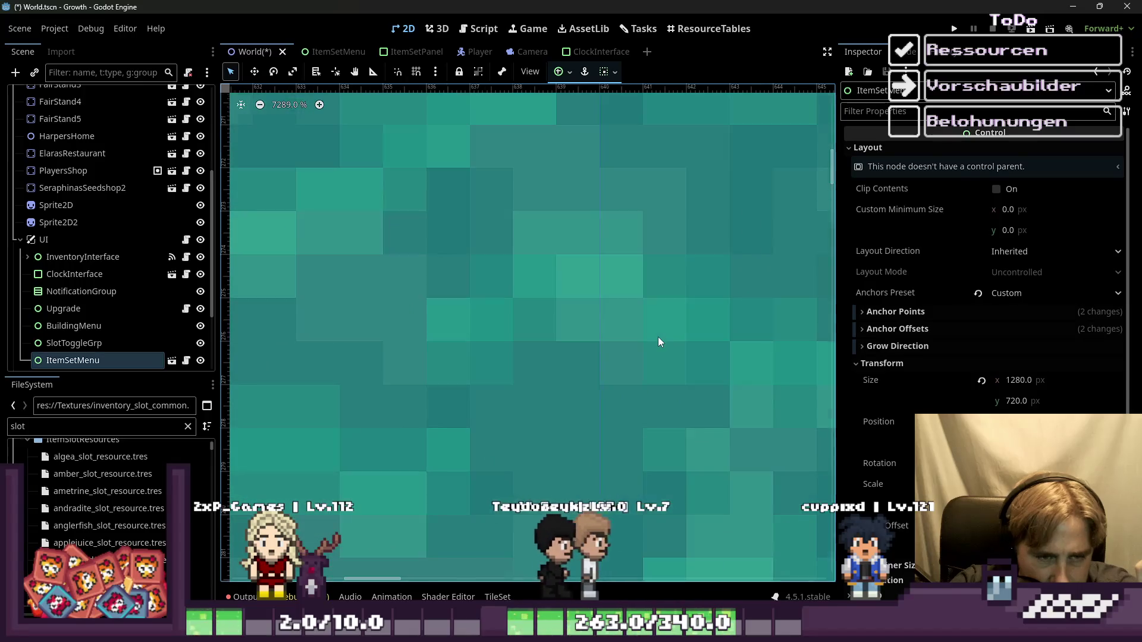
scroll(658, 342, "down", 10)
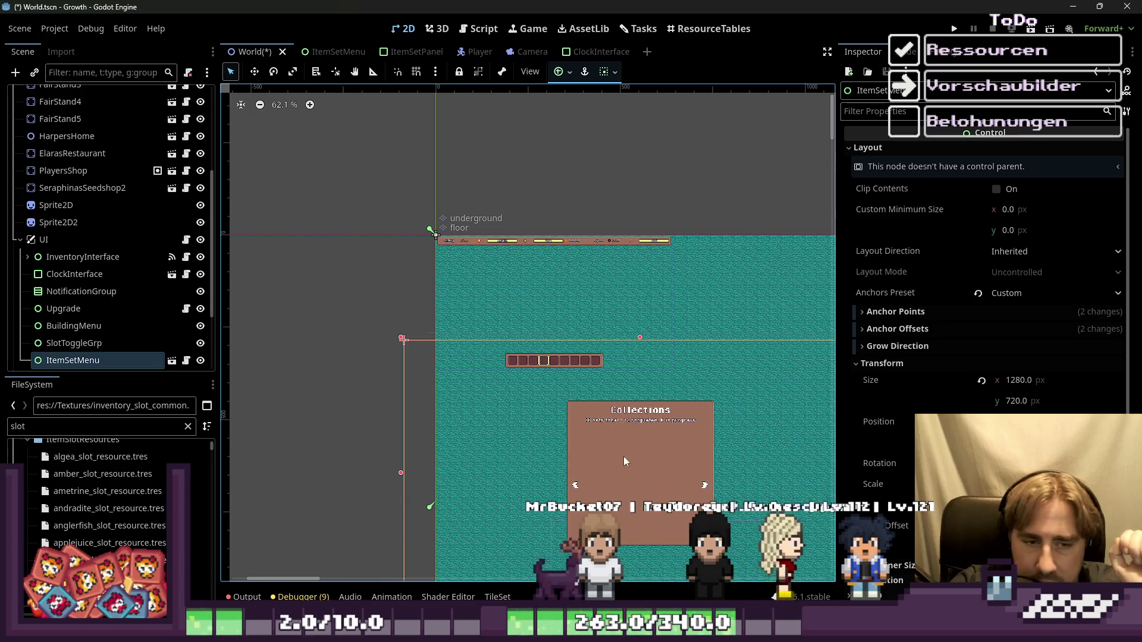
Move the Collections menu up-left and snap its top-left corner to the scene origin
mouse_move(633, 460)
left_mouse_down()
mouse_move(544, 319)
mouse_move(546, 285)
mouse_move(551, 302)
left_mouse_up()
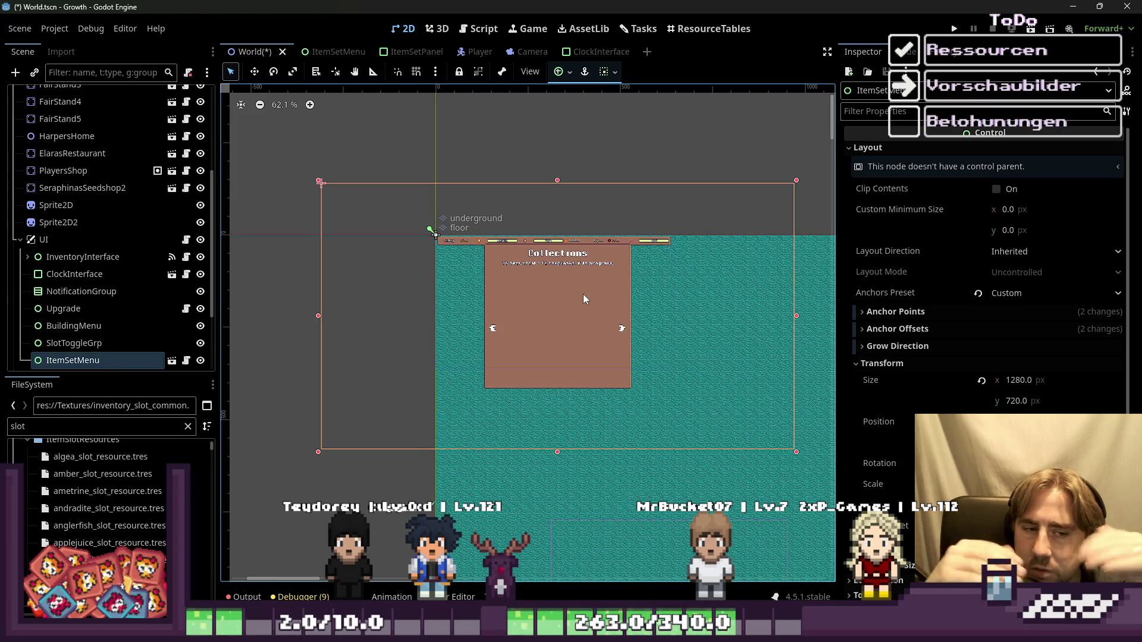
scroll(551, 281, "up", 2)
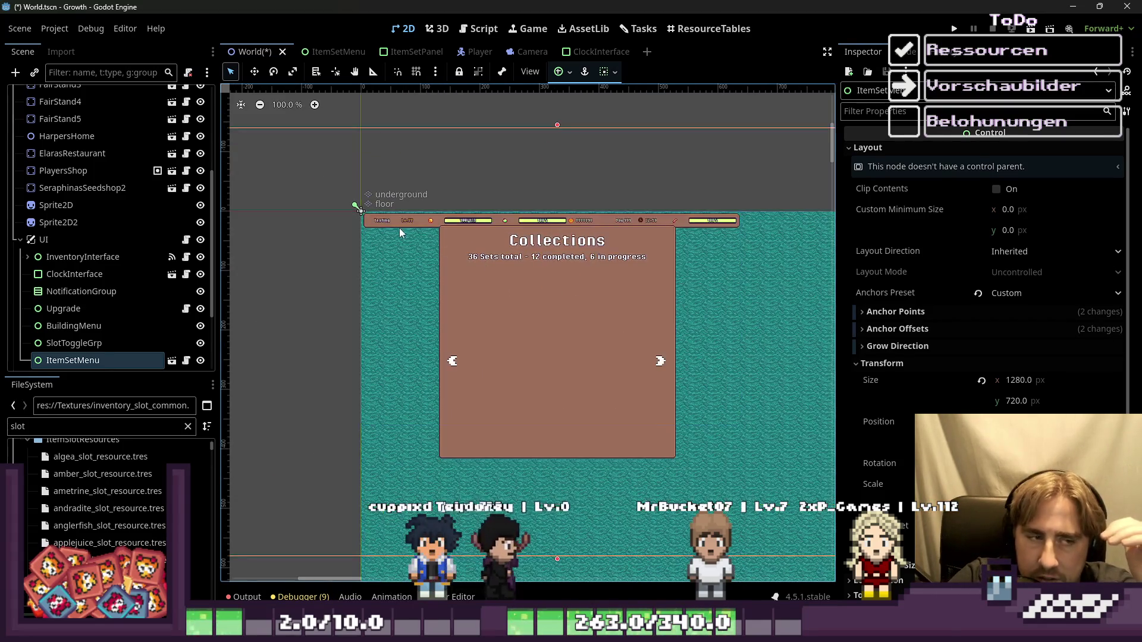
scroll(698, 245, "down", 3)
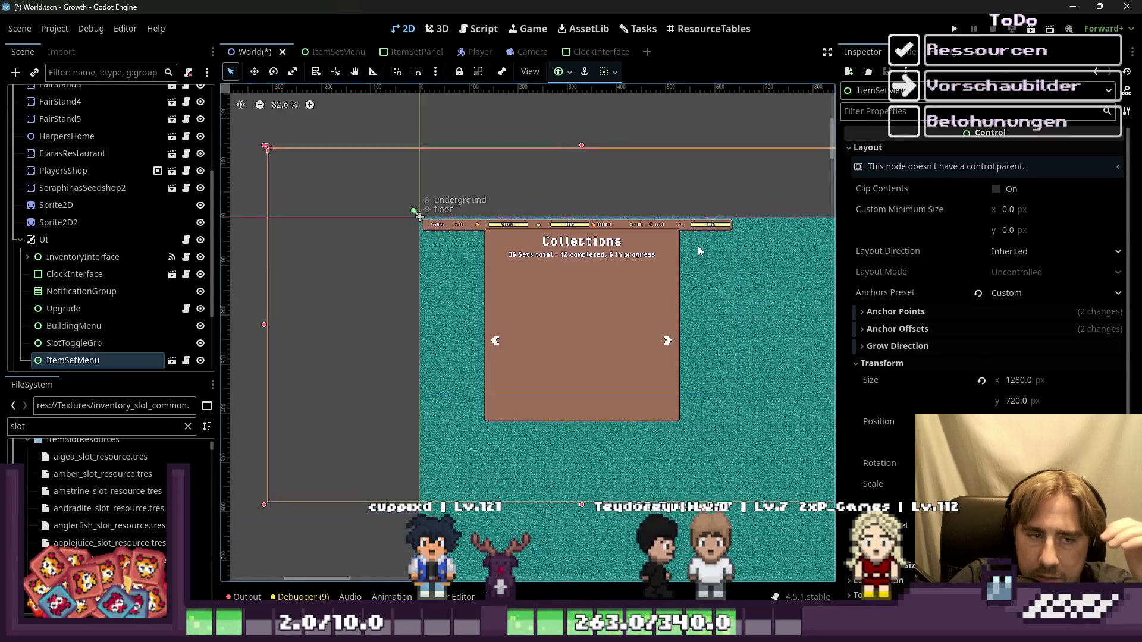
scroll(608, 271, "down", 1)
left_click_drag(608, 269, 676, 299)
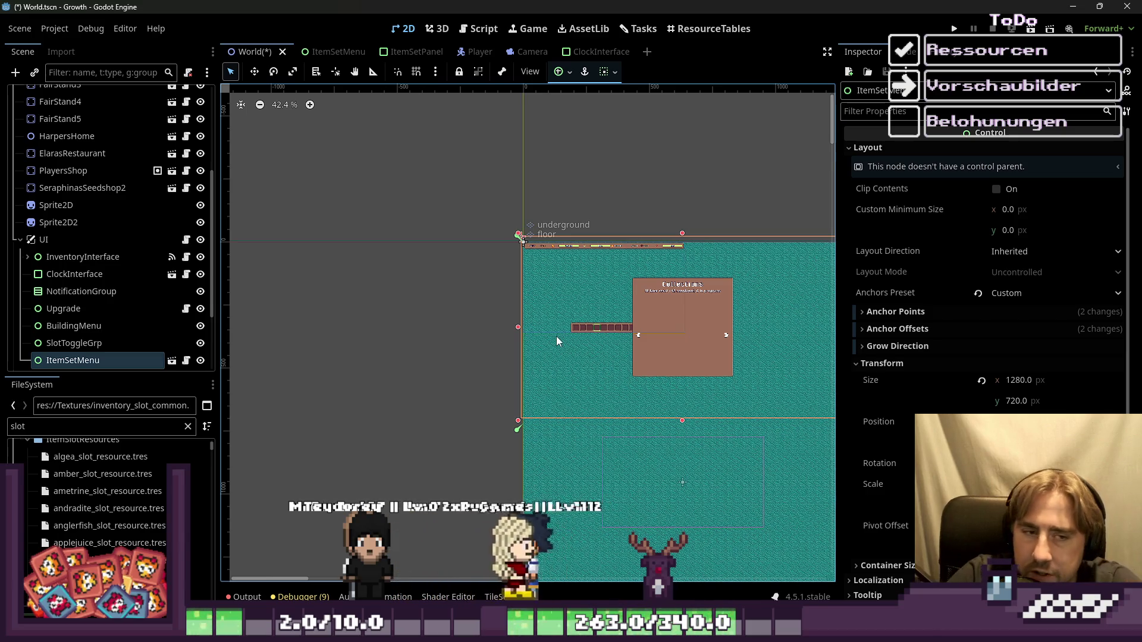
left_click_drag(686, 297, 689, 308)
Undo the accidental nudge and reselect ItemSetMenu back at the origin
left_click(412, 147)
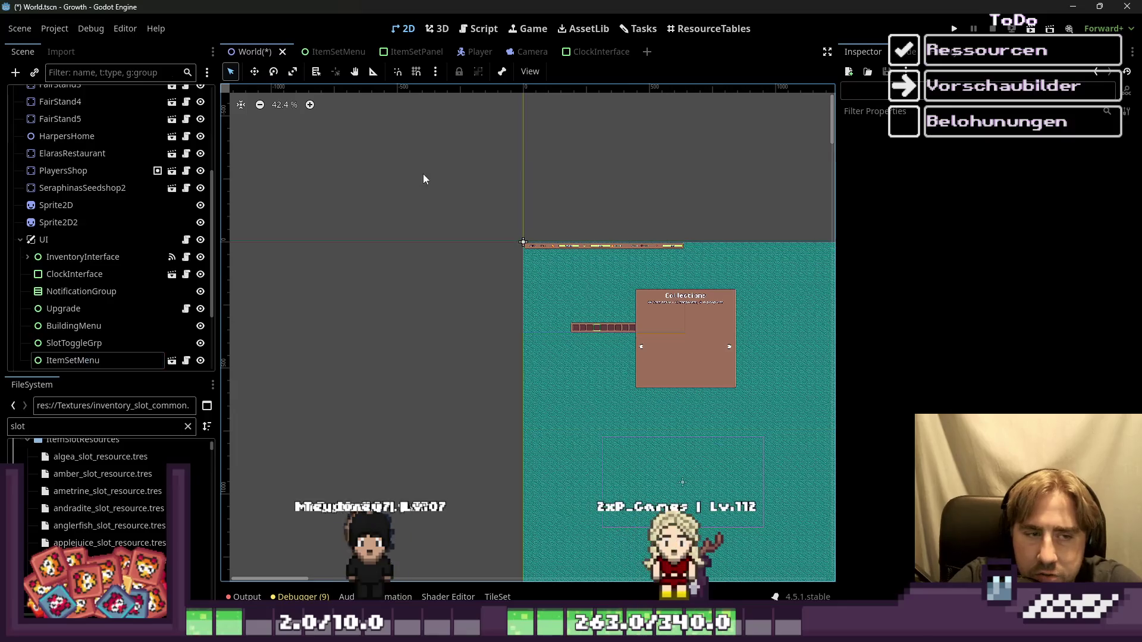
key("ctrl+z")
left_click(666, 290)
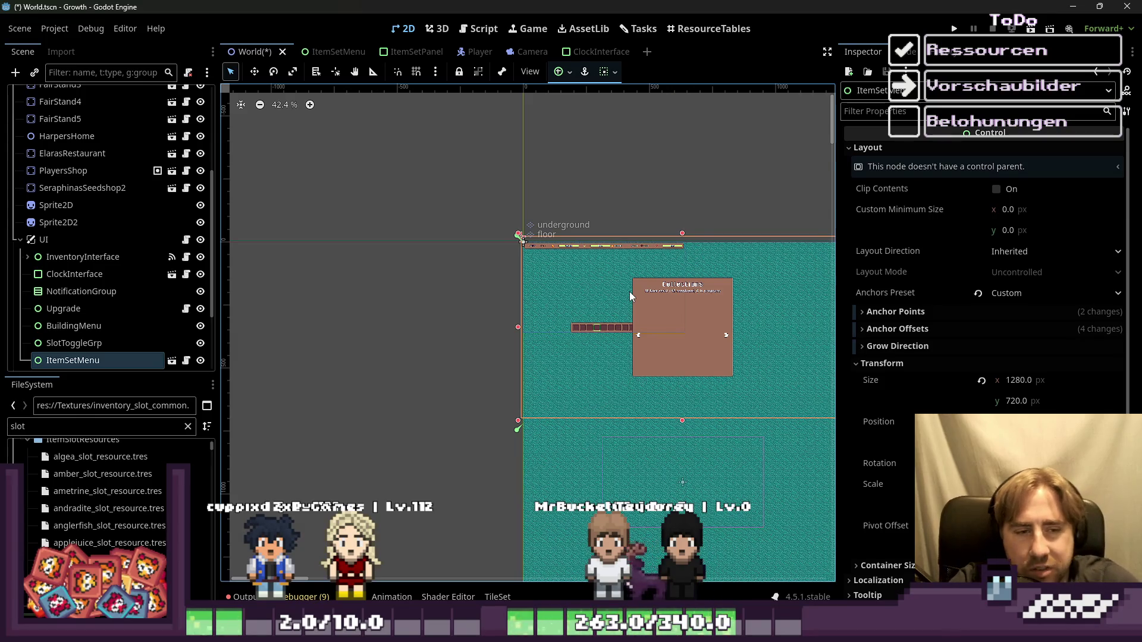
scroll(699, 291, "up", 8)
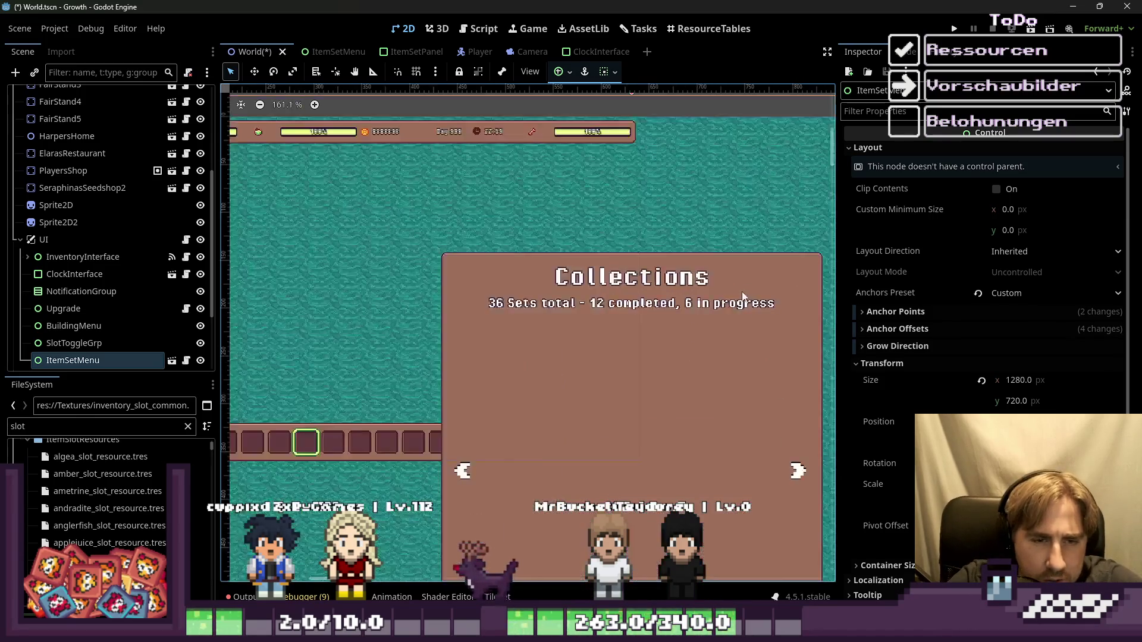
scroll(684, 290, "down", 5)
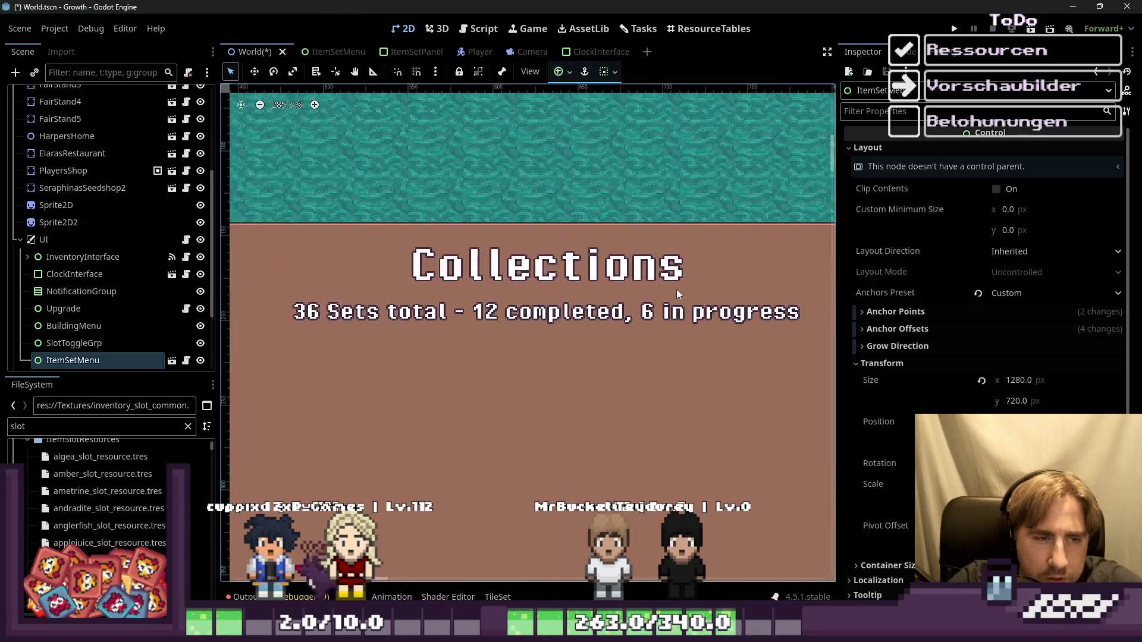
scroll(568, 286, "down", 3)
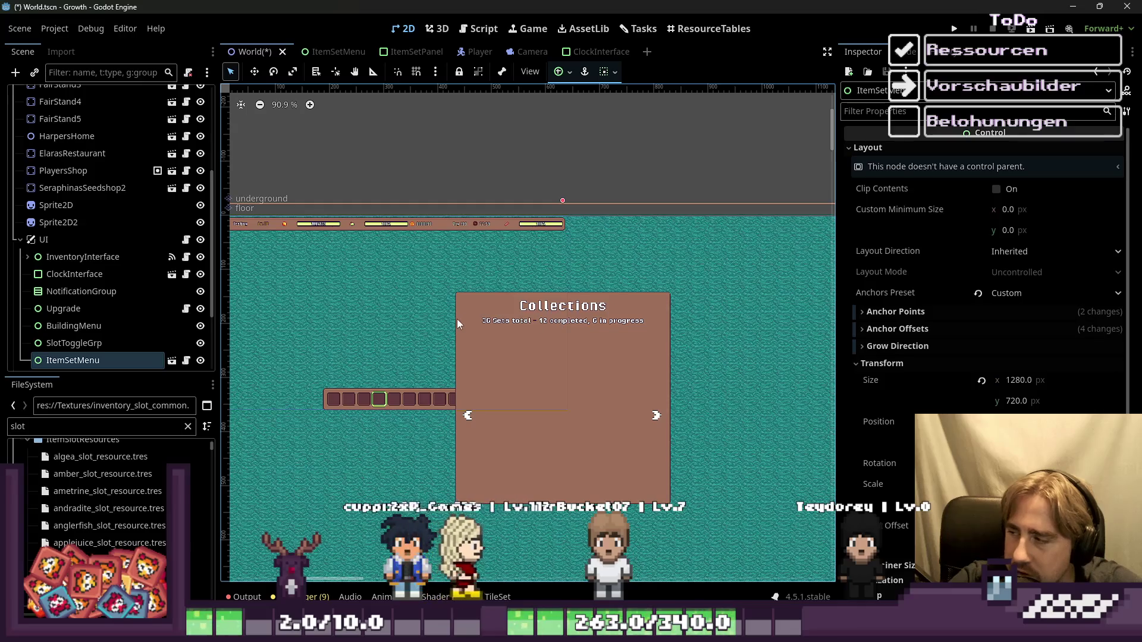
scroll(623, 307, "down", 3)
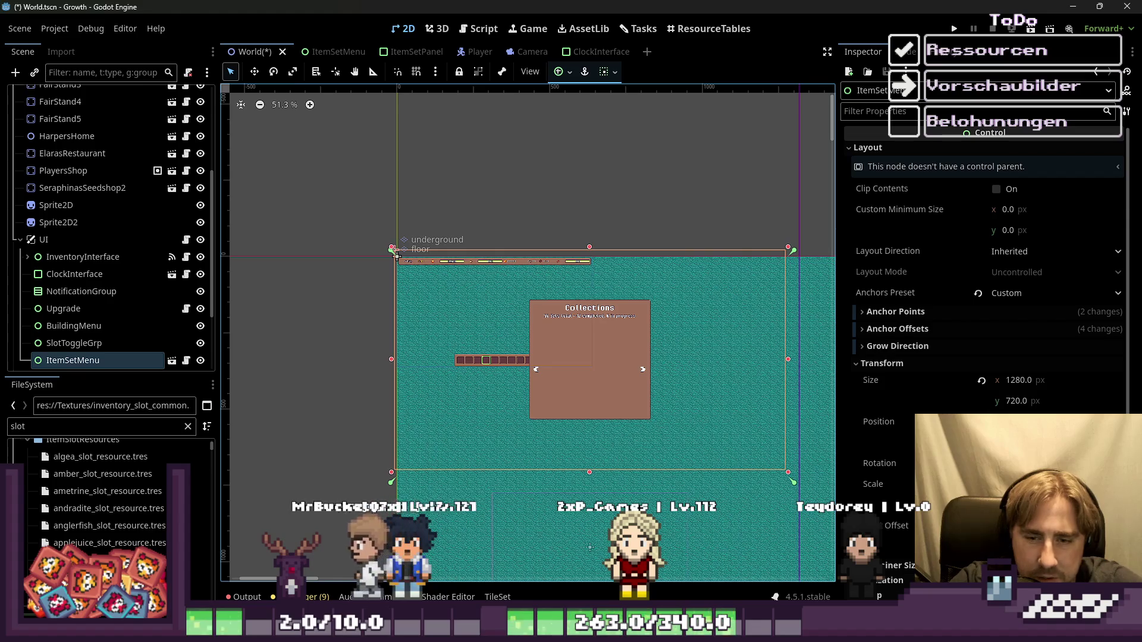
Try a 0.3 scale on ItemSetMenu and drag the shrunken menu toward the map centre
scroll(987, 268, "down", 2)
scroll(987, 268, "down", 2)
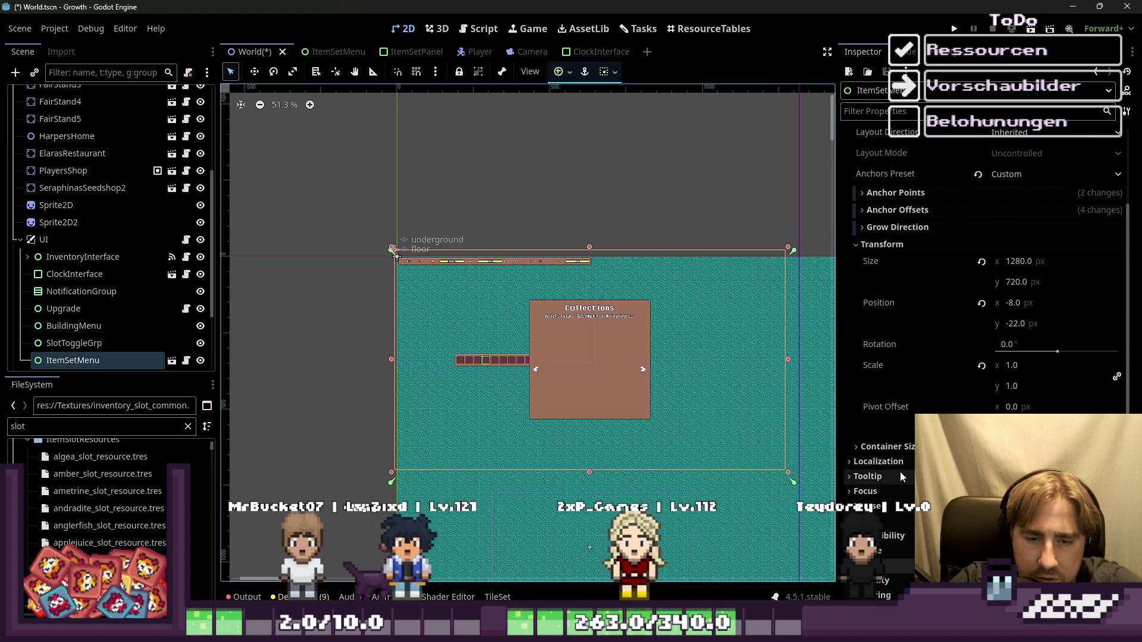
scroll(883, 491, "down", 5)
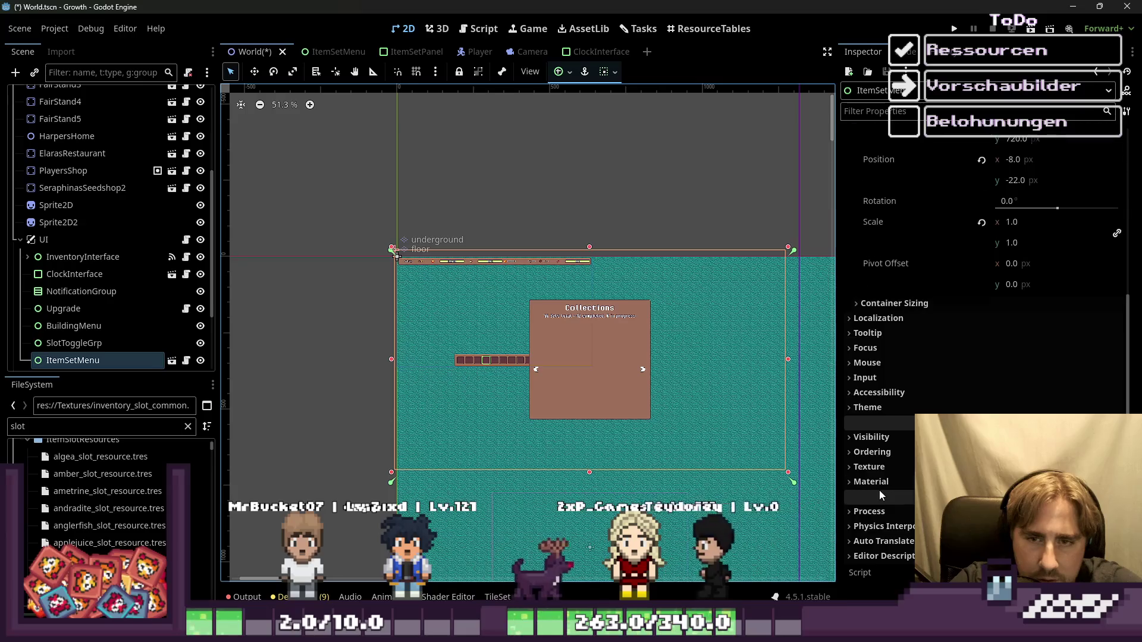
scroll(879, 490, "up", 6)
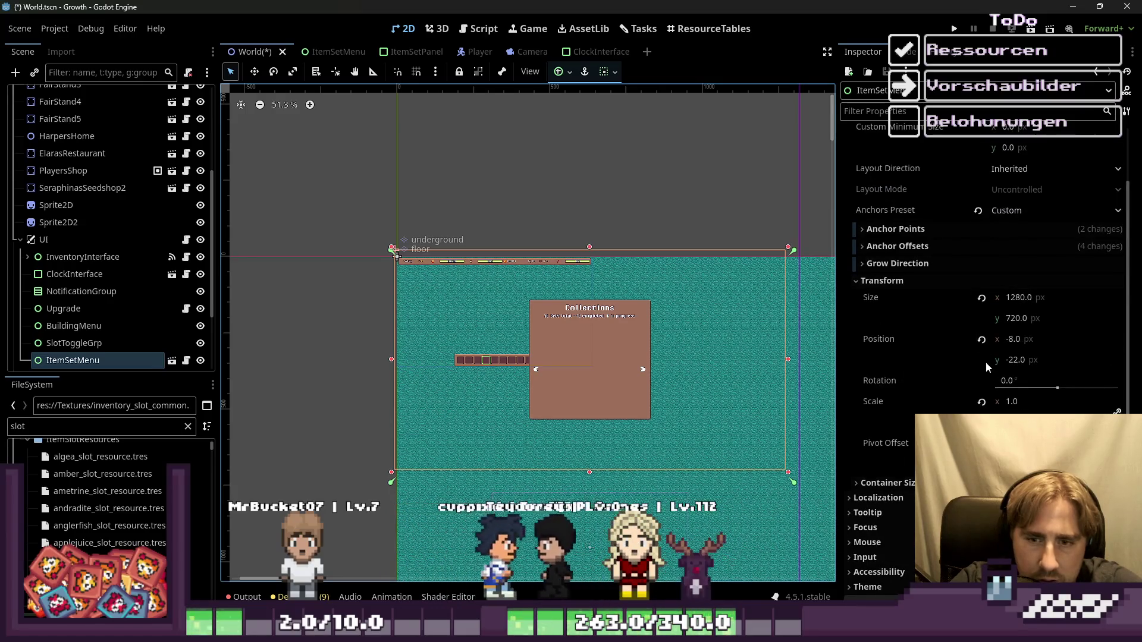
left_click(1022, 402)
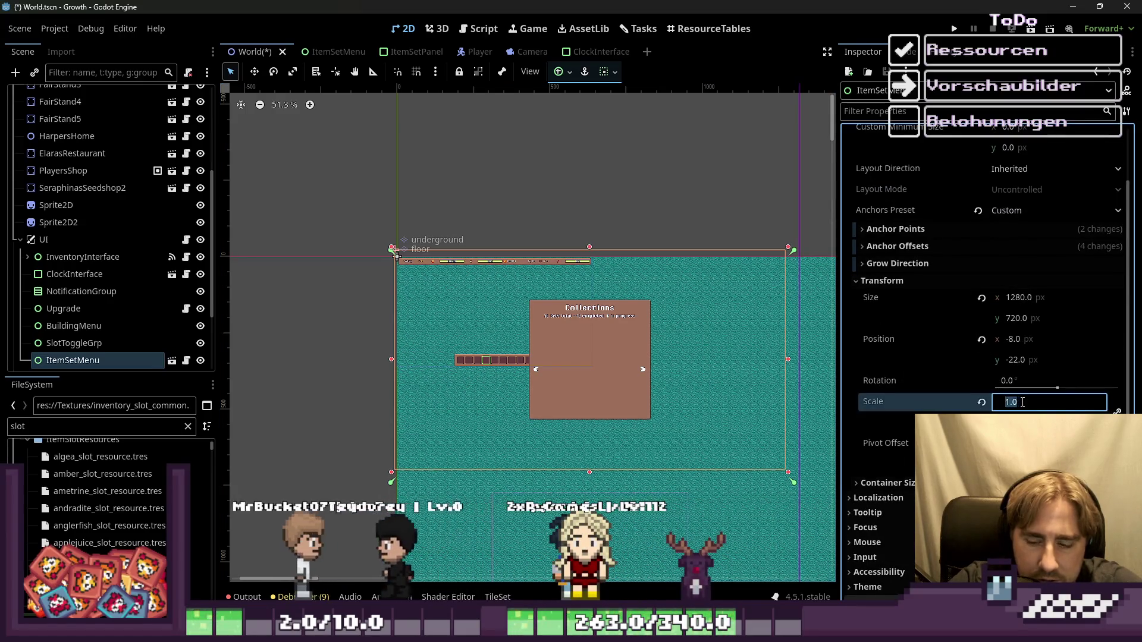
type("0.3")
key("Return")
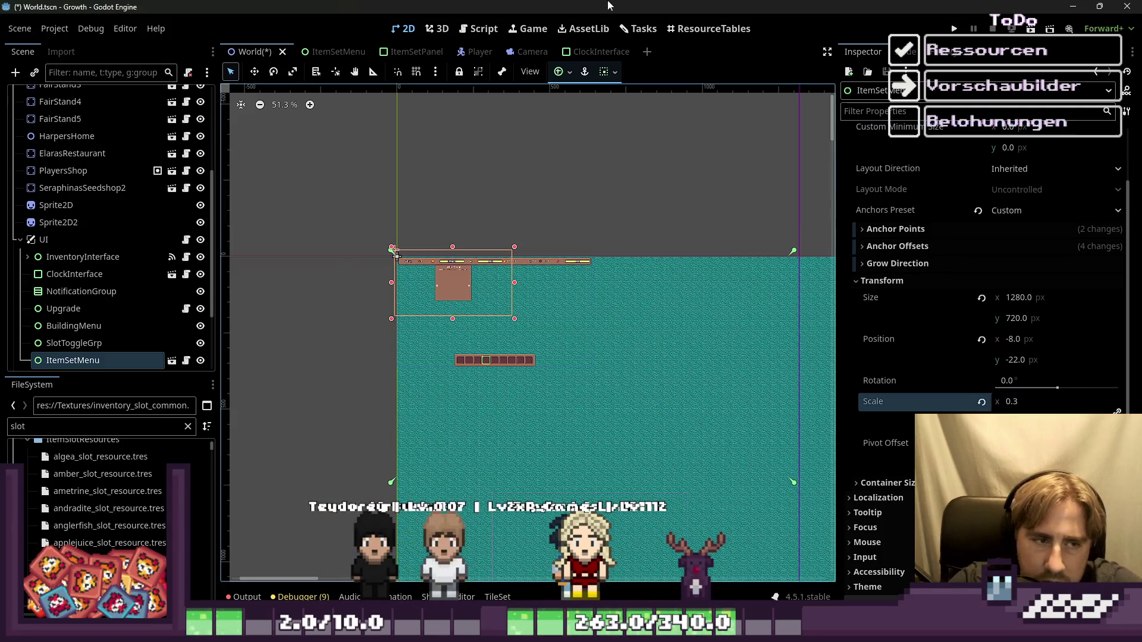
scroll(347, 270, "up", 5)
left_click_drag(474, 290, 531, 349)
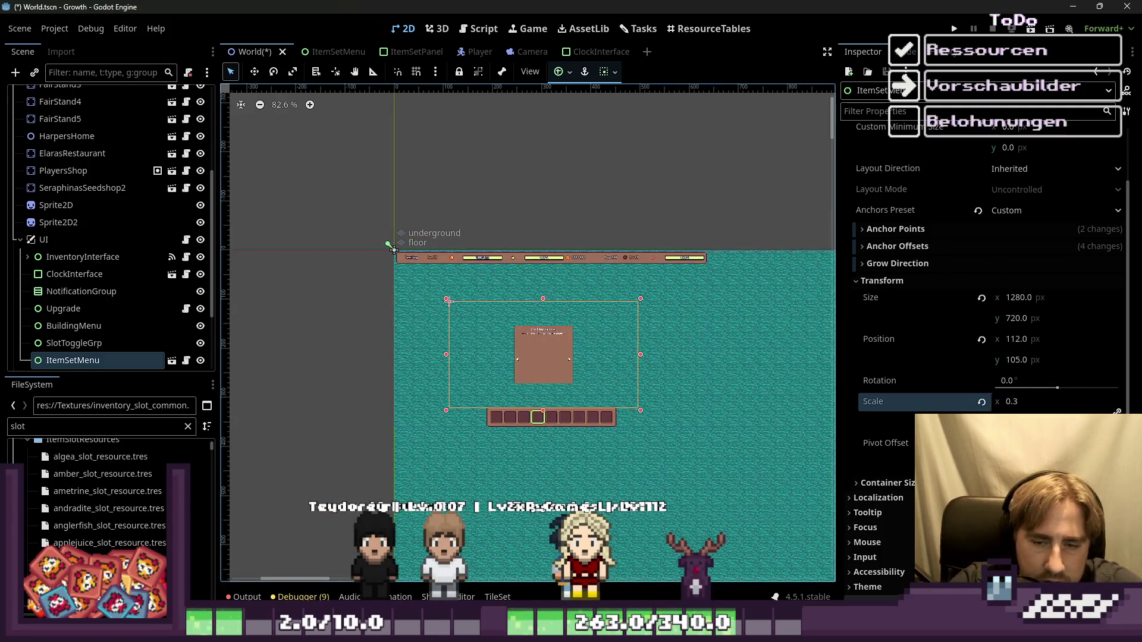
Set ItemSetMenu's scale to 0.5, reset its position to 0, 0, and run the game
left_click(1023, 412)
type("0.5")
key("Return")
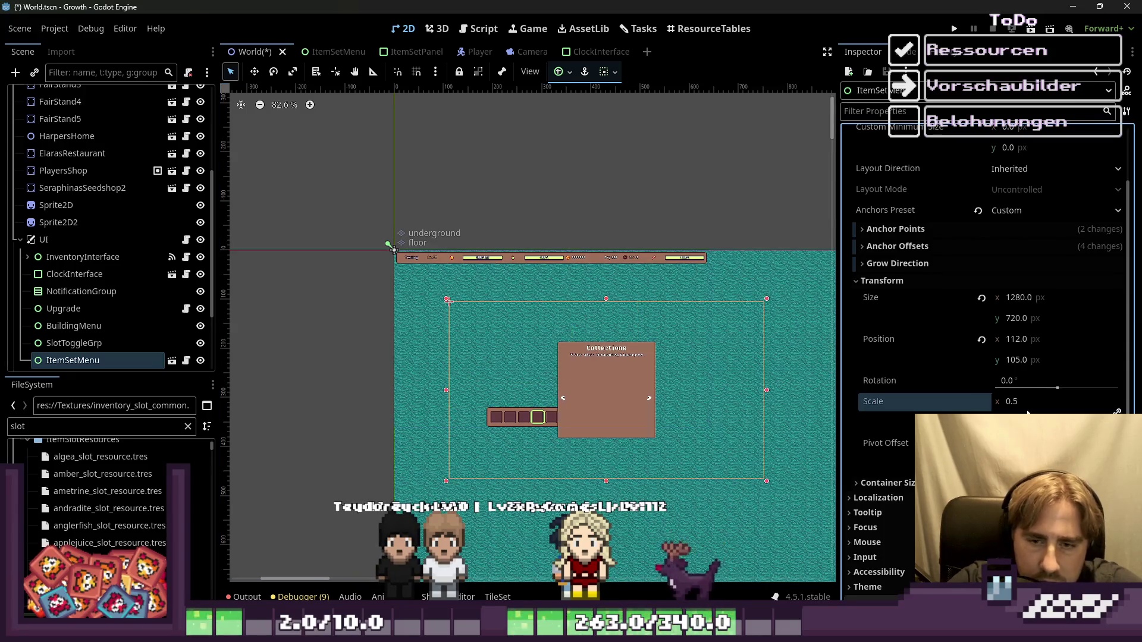
left_click_drag(571, 412, 517, 361)
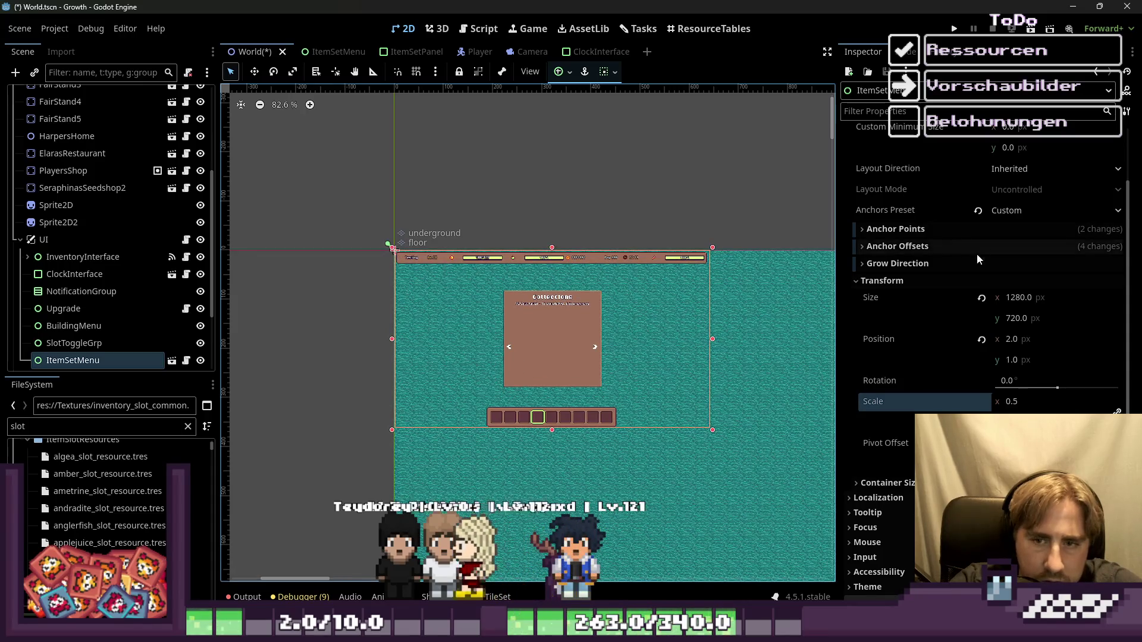
left_click(981, 339)
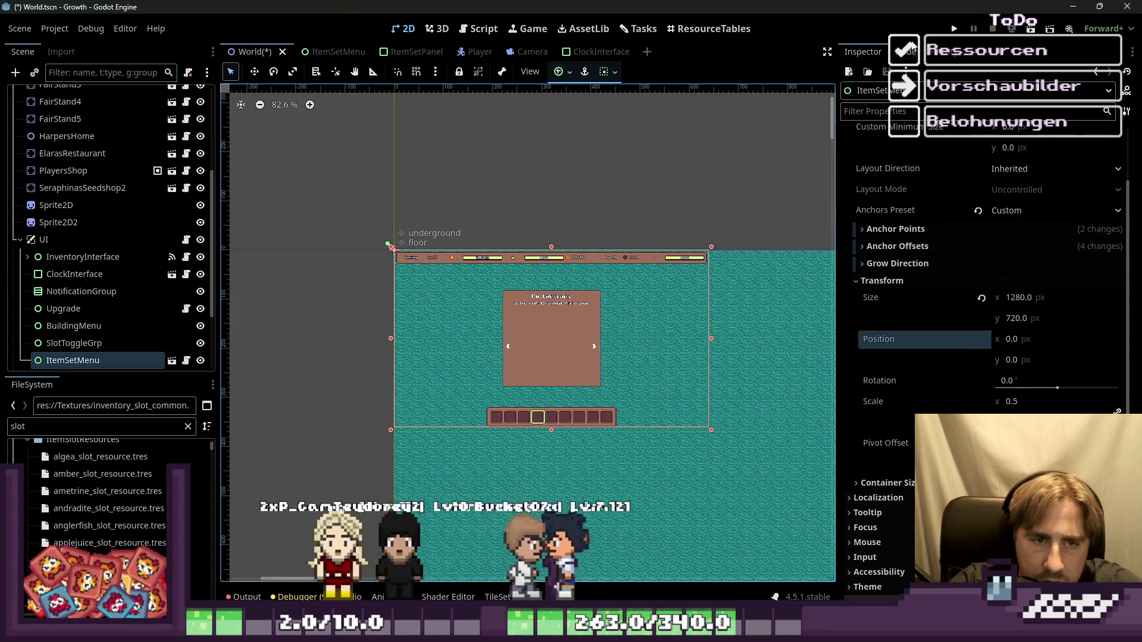
left_click(953, 29)
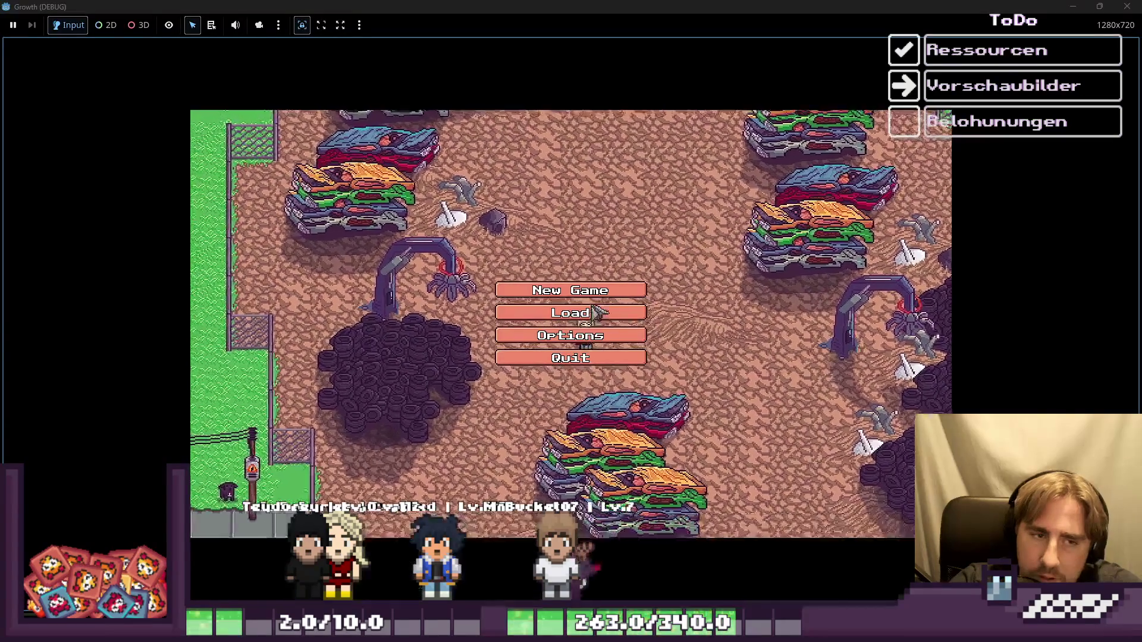
Enter the game world from the main menu and page forward through the Collections set cards
left_click(601, 313)
left_click(590, 261)
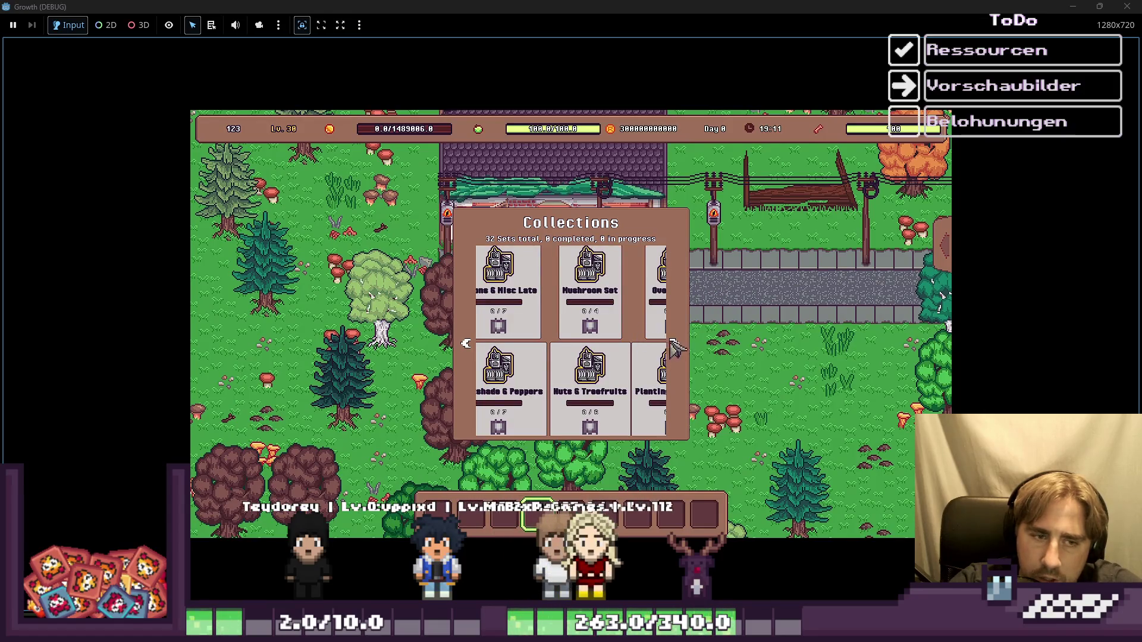
left_click(675, 345)
left_click(675, 344)
left_click(675, 345)
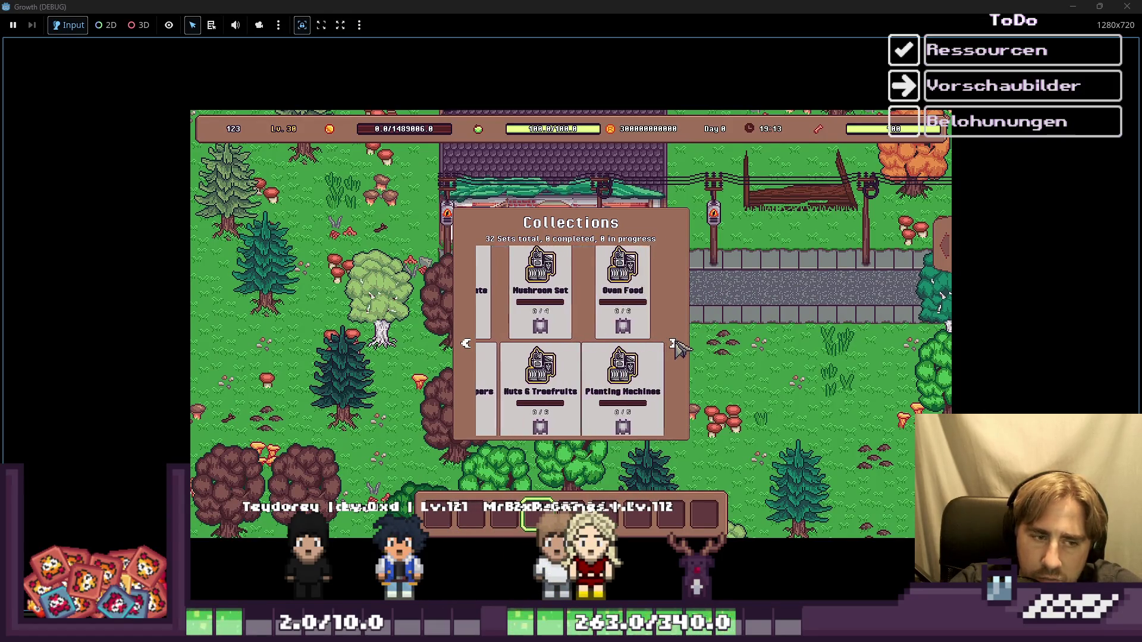
left_click(675, 345)
left_click(676, 345)
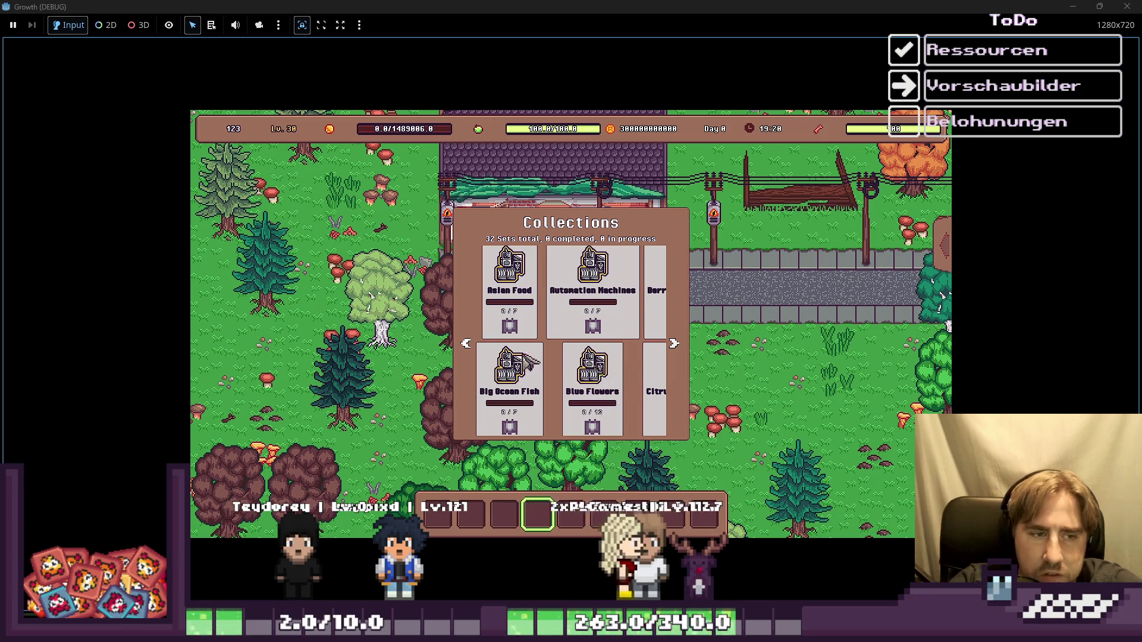
Page the carousel forward four times, then back twice to the Clams and Green Gem Set cards
left_click(674, 345)
left_click(673, 345)
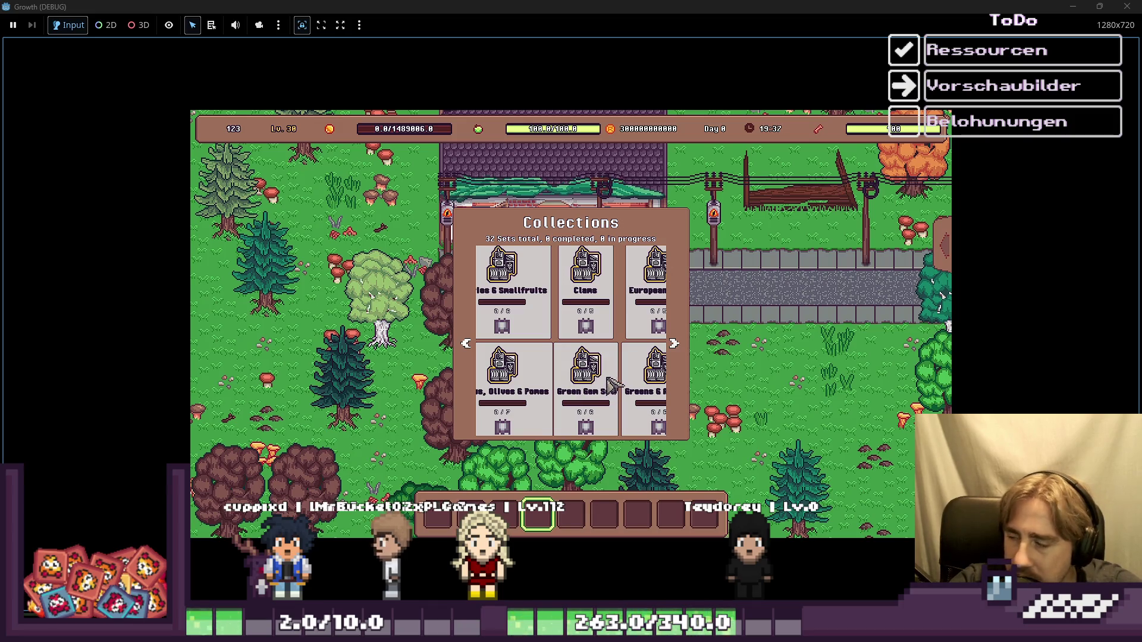
left_click(674, 344)
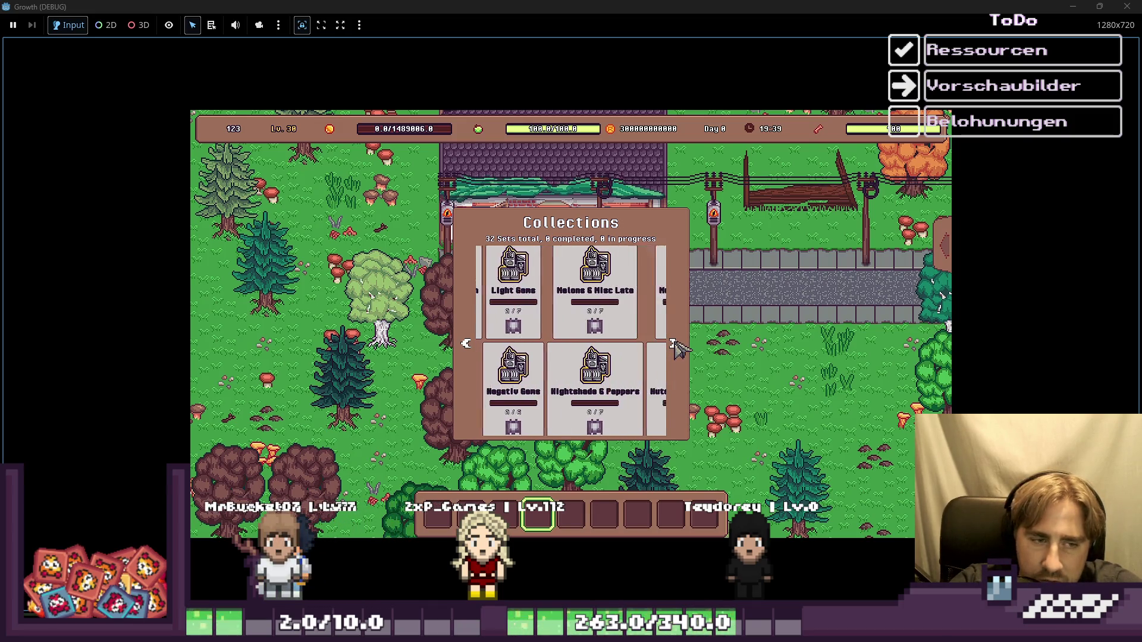
left_click(674, 344)
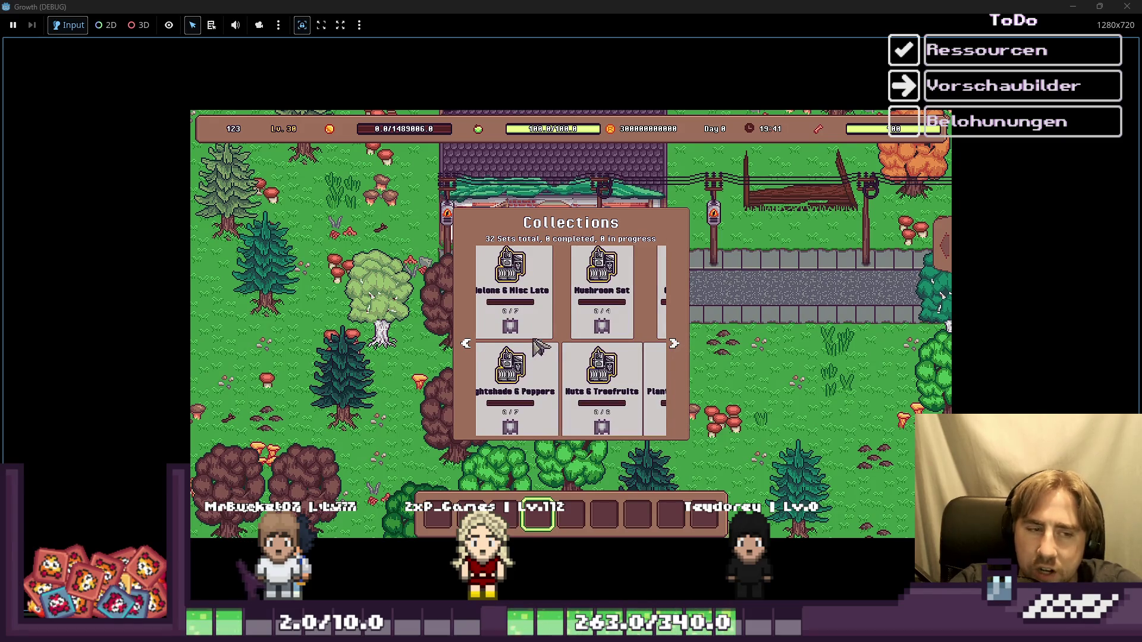
left_click(467, 342)
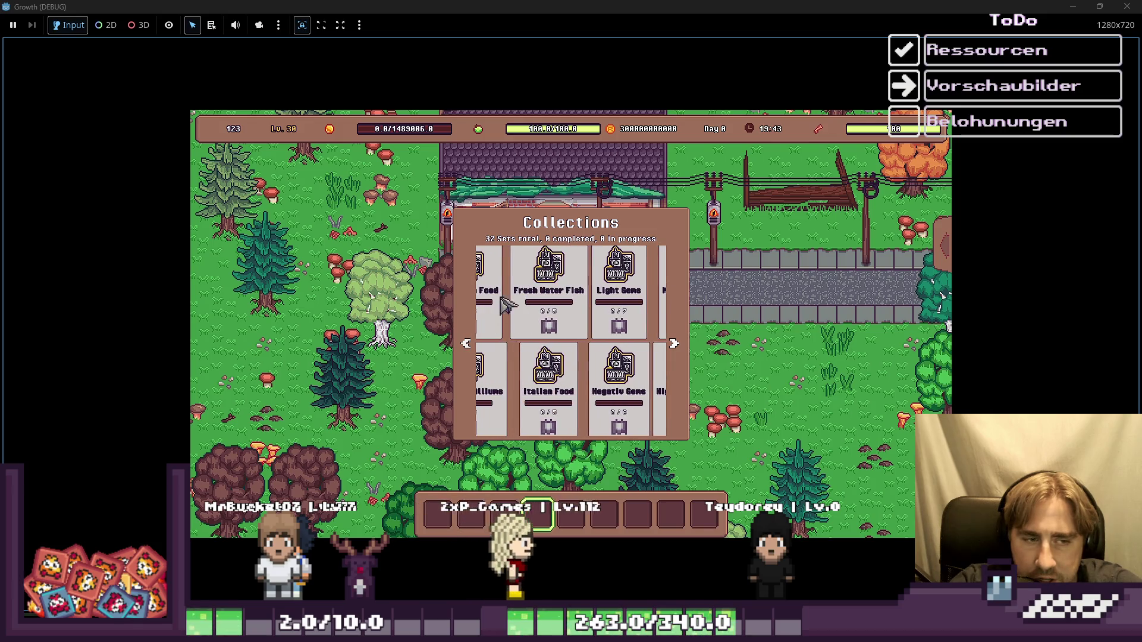
left_click(467, 344)
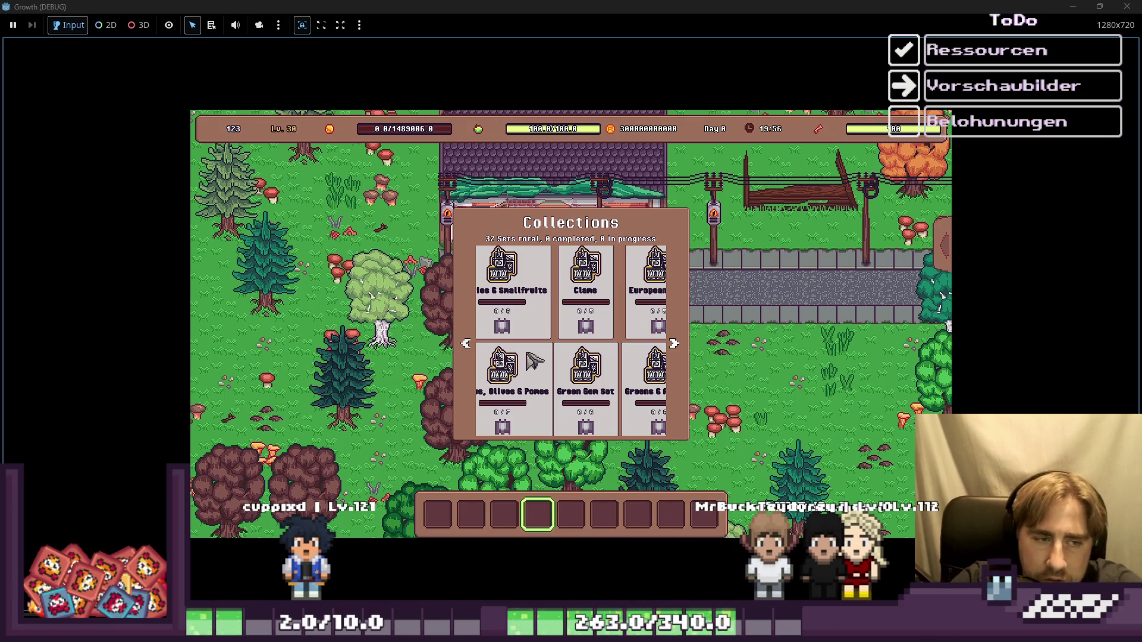
Scroll the carousel back to Asian Food, close the inventory, and return to the editor
scroll(462, 352, "up", 10)
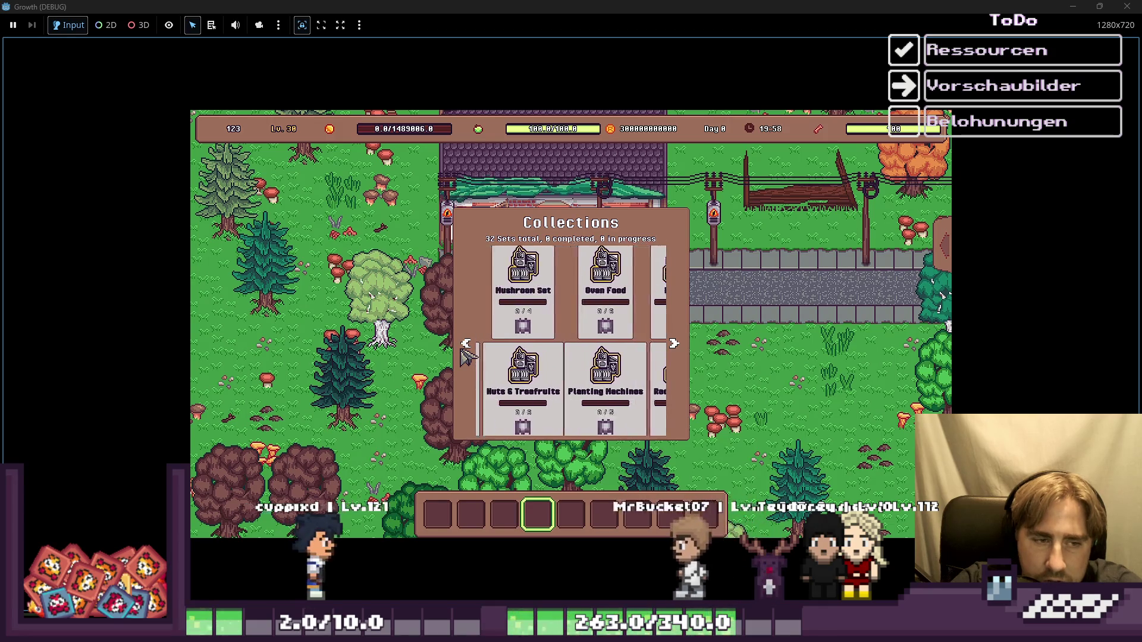
scroll(466, 355, "up", 8)
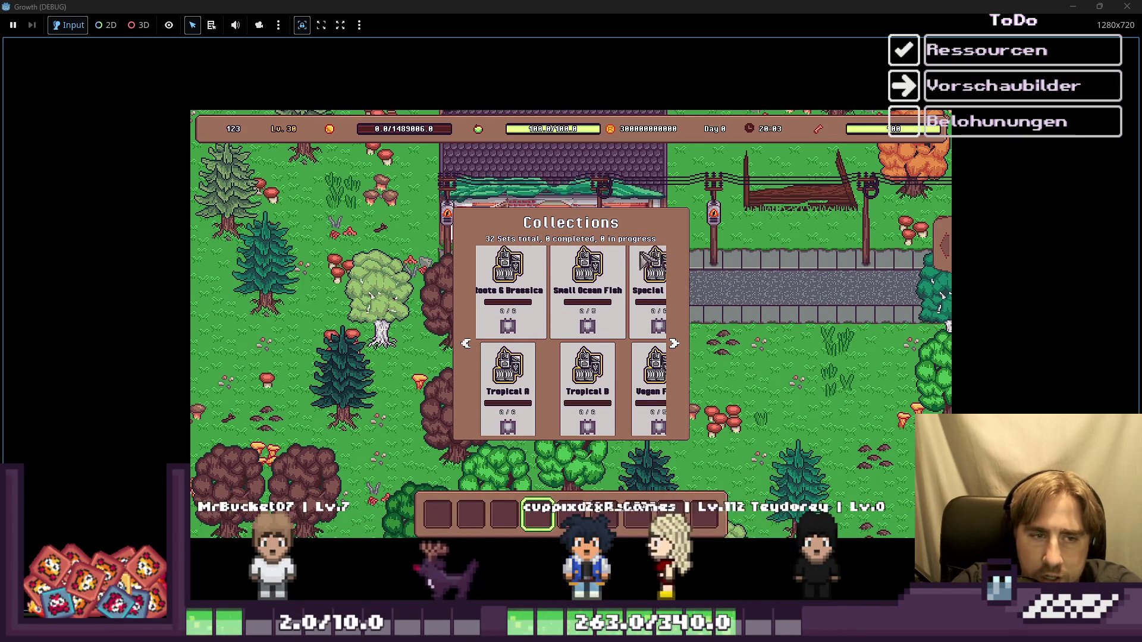
scroll(630, 286, "down", 5)
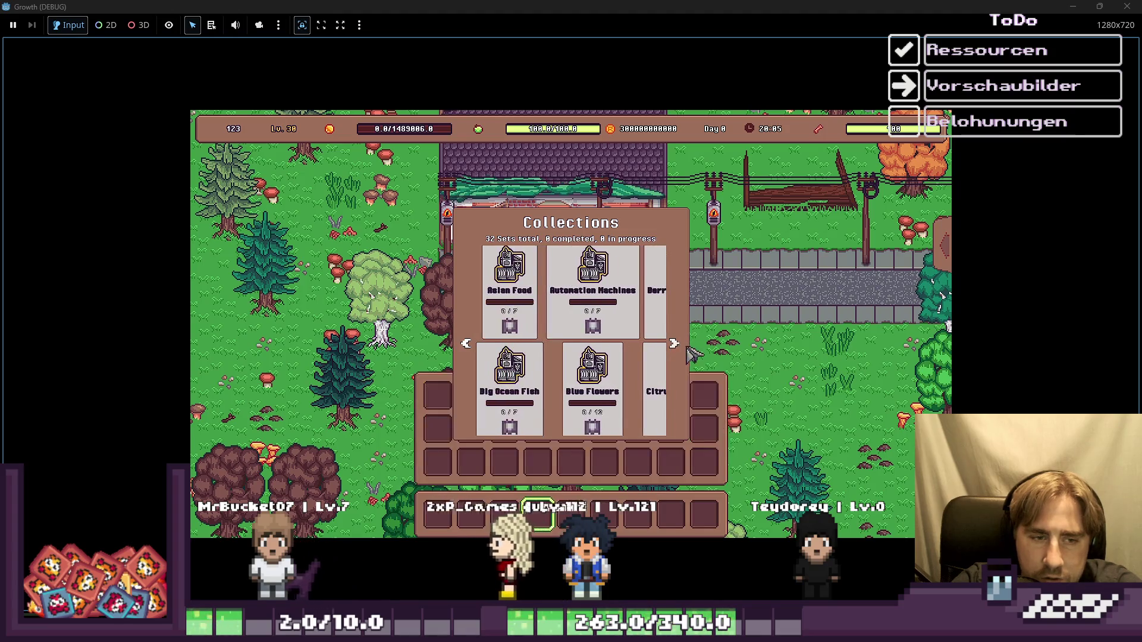
key("i")
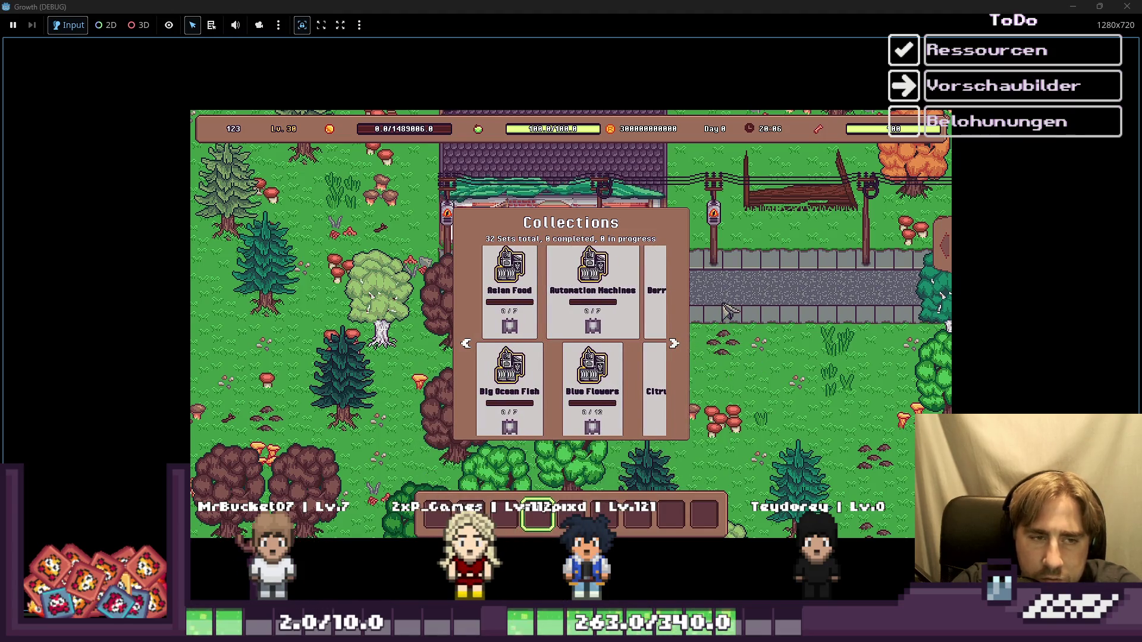
key("d")
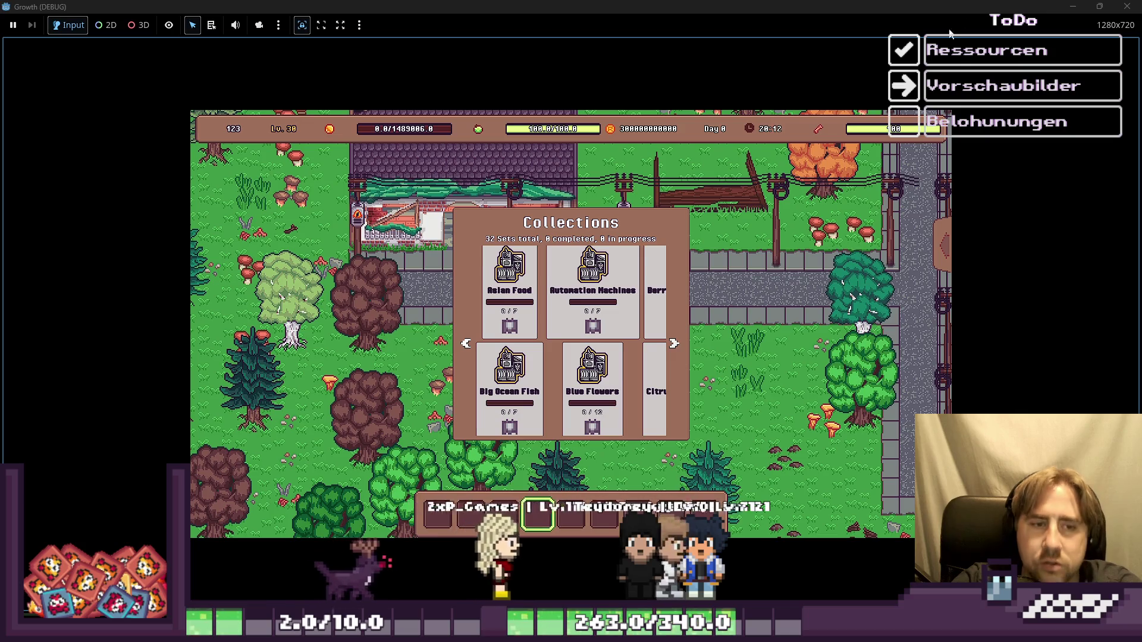
mouse_move(1098, 6)
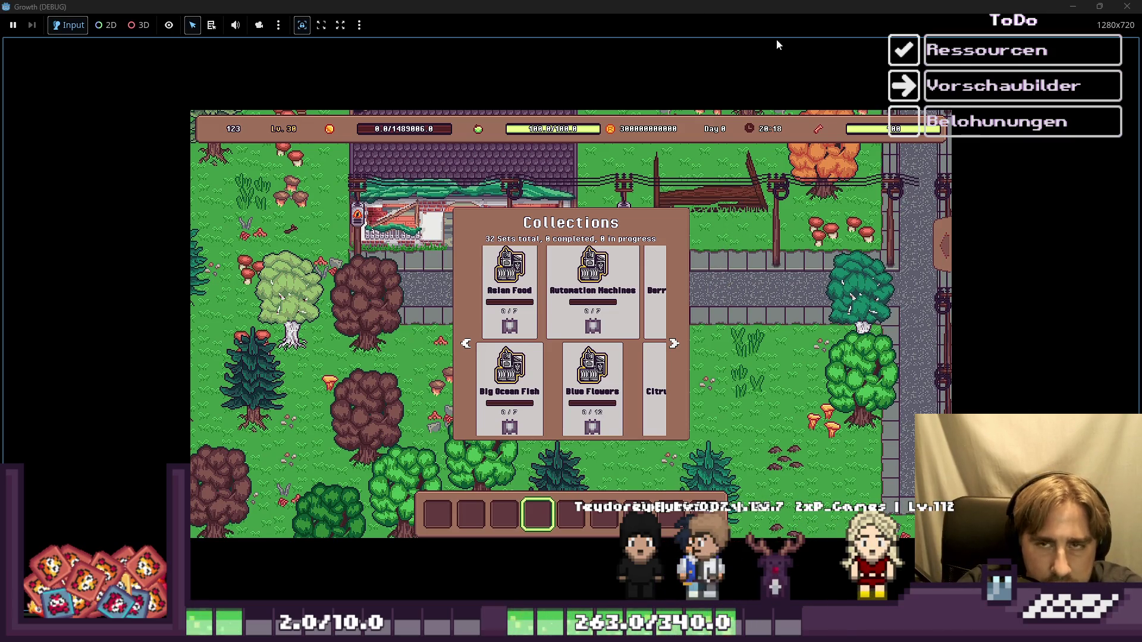
key("alt+Tab")
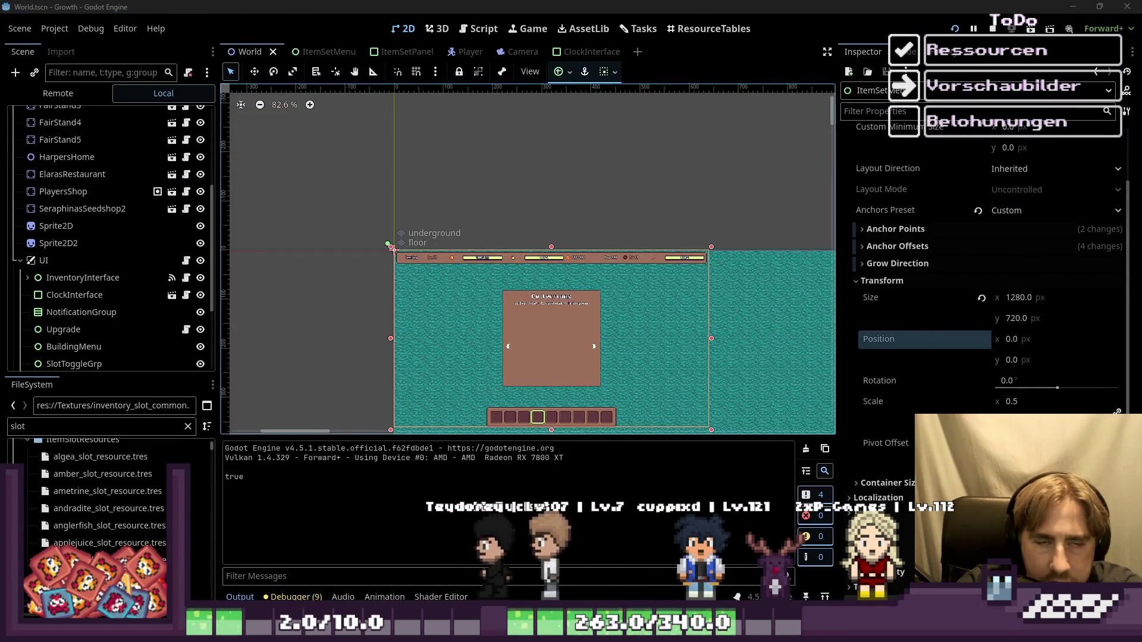
In the Remote tree, expand world and UI and toggle ItemSetMenu visible
left_click(58, 93)
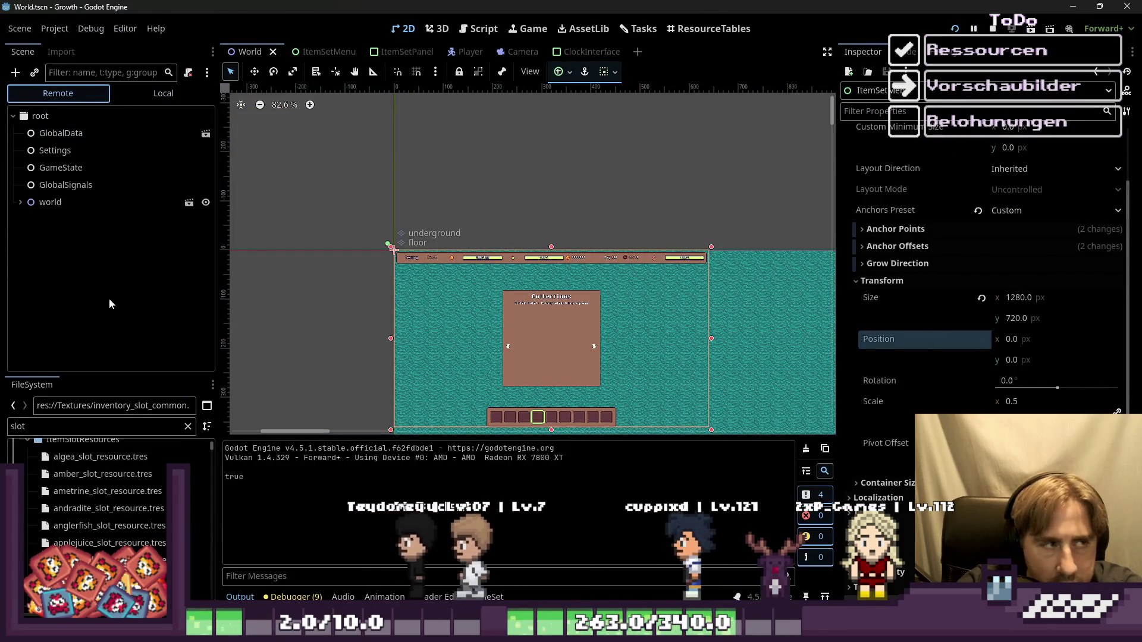
left_click(26, 202)
scroll(45, 275, "down", 5)
scroll(45, 275, "down", 5)
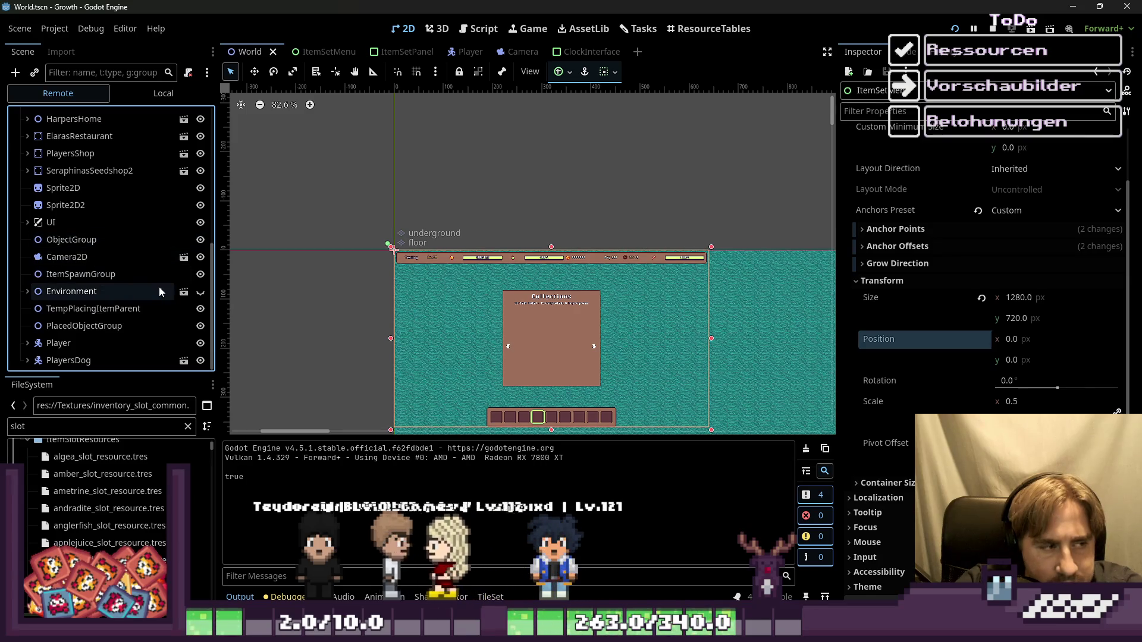
scroll(125, 286, "up", 3)
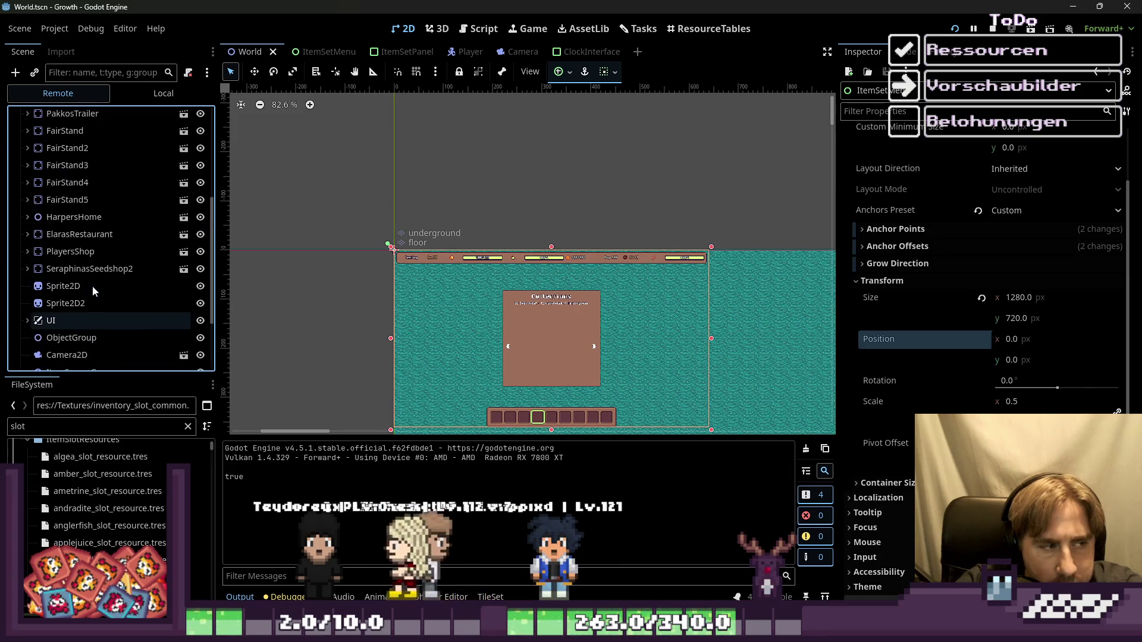
left_click(27, 320)
scroll(126, 288, "down", 6)
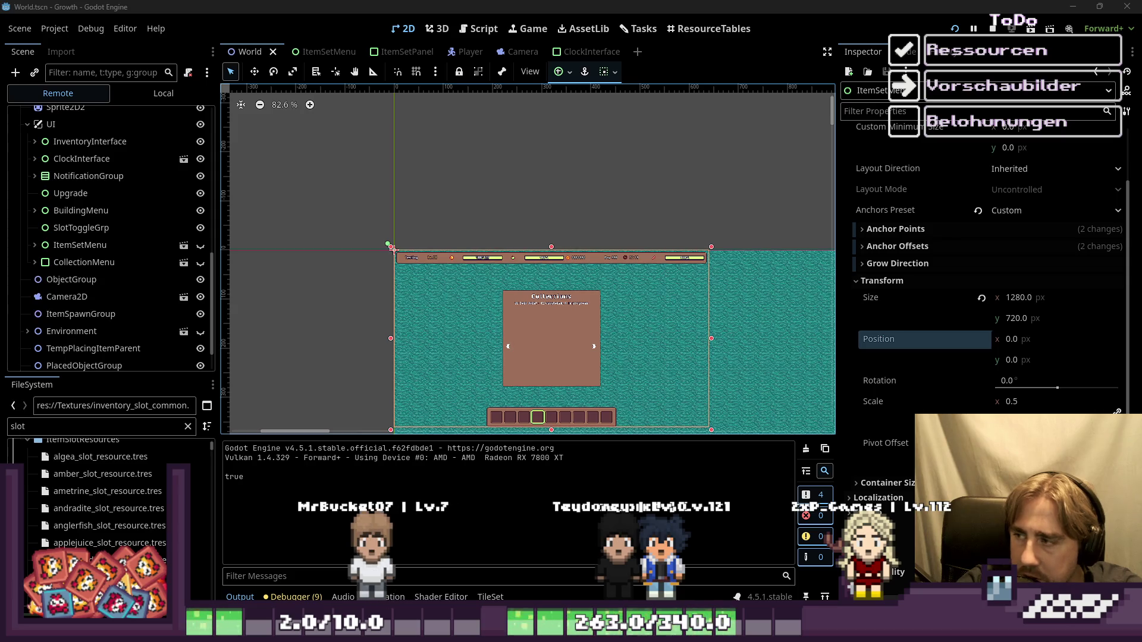
left_click(201, 246)
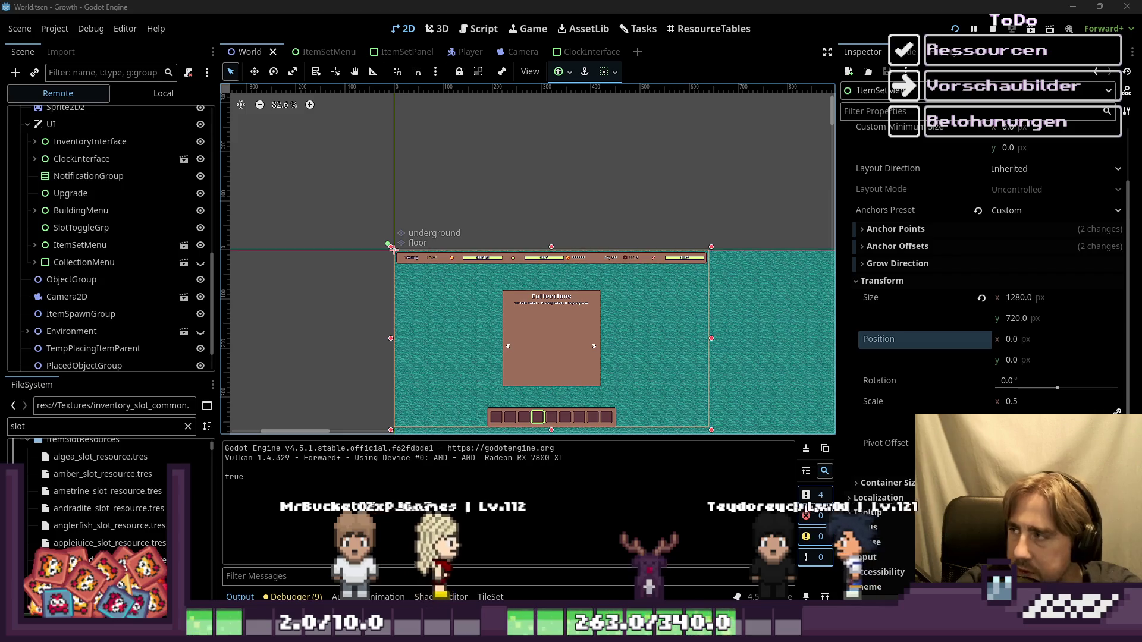
Stop the game with F8, then box-select and deselect the World scene's half-scale UI nodes
key("F8")
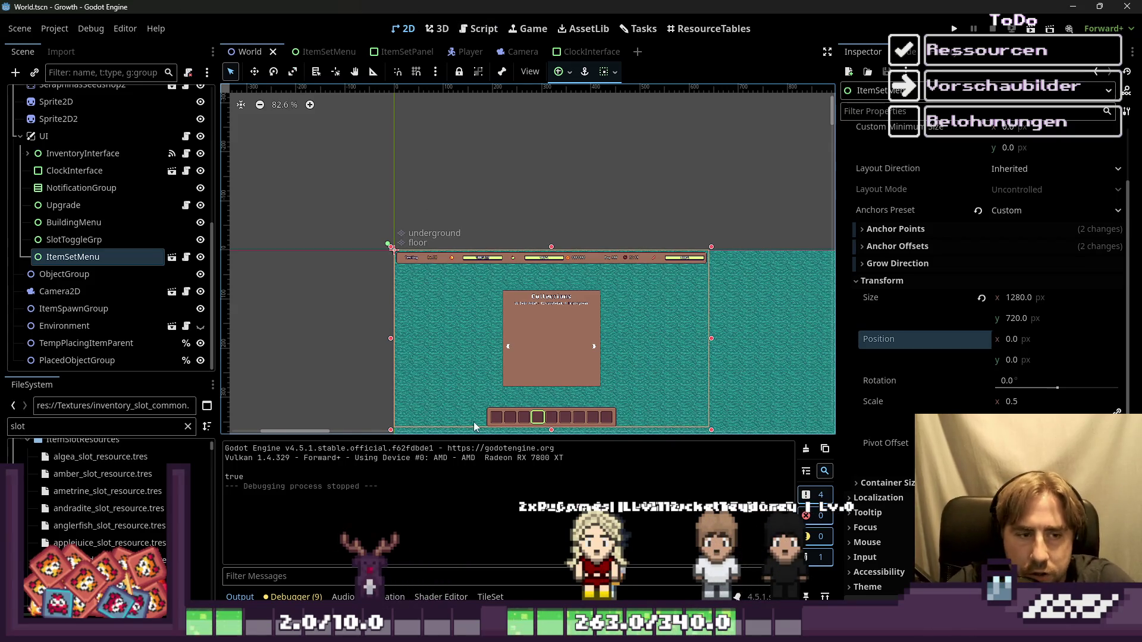
mouse_move(368, 197)
left_mouse_down()
mouse_move(714, 408)
mouse_move(724, 433)
left_mouse_up()
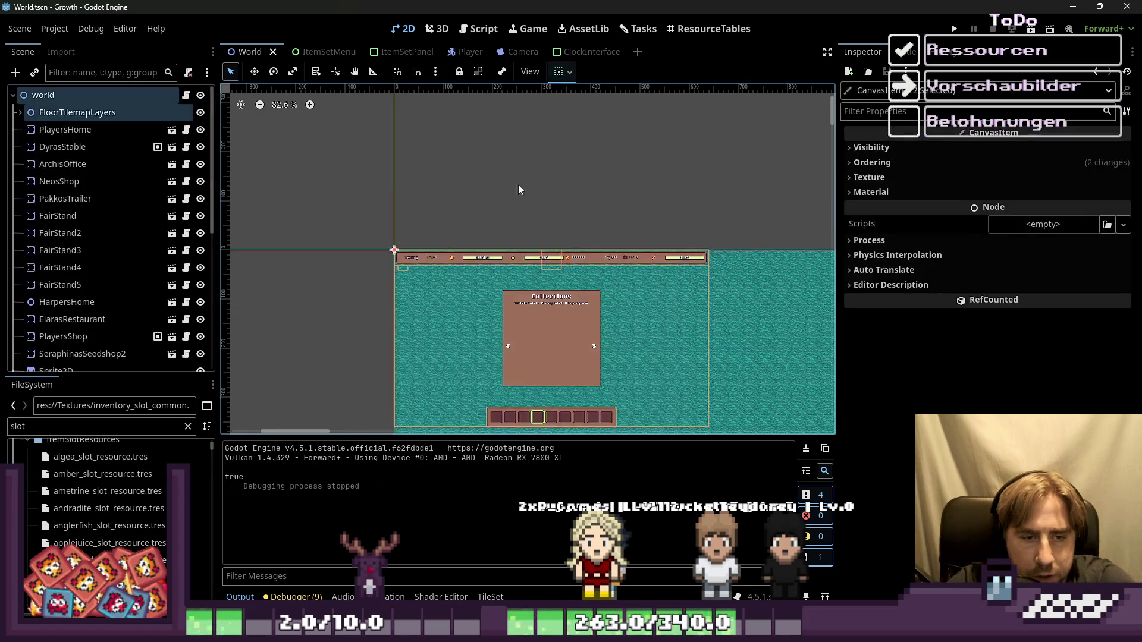
scroll(515, 184, "down", 3)
left_click(244, 195)
left_click_drag(326, 174, 749, 434)
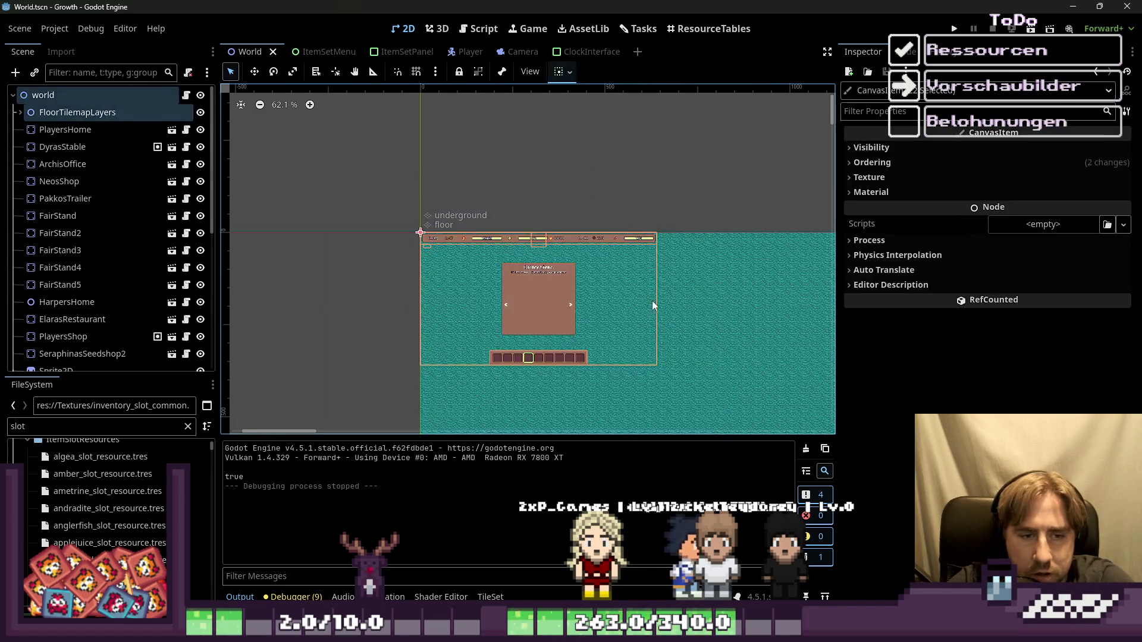
left_click(617, 209)
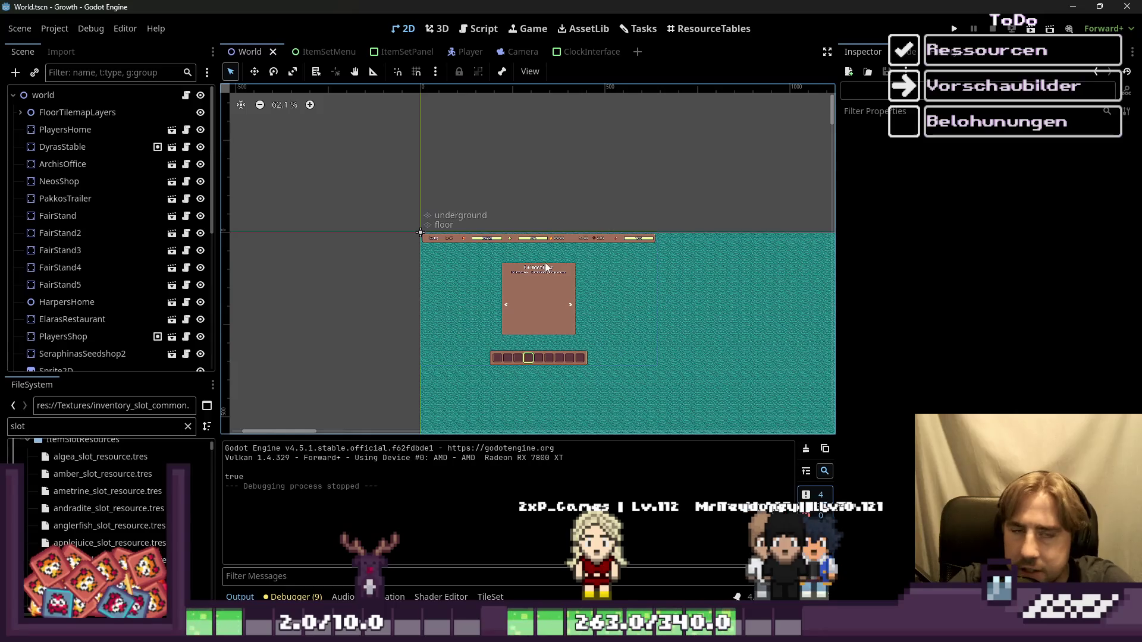